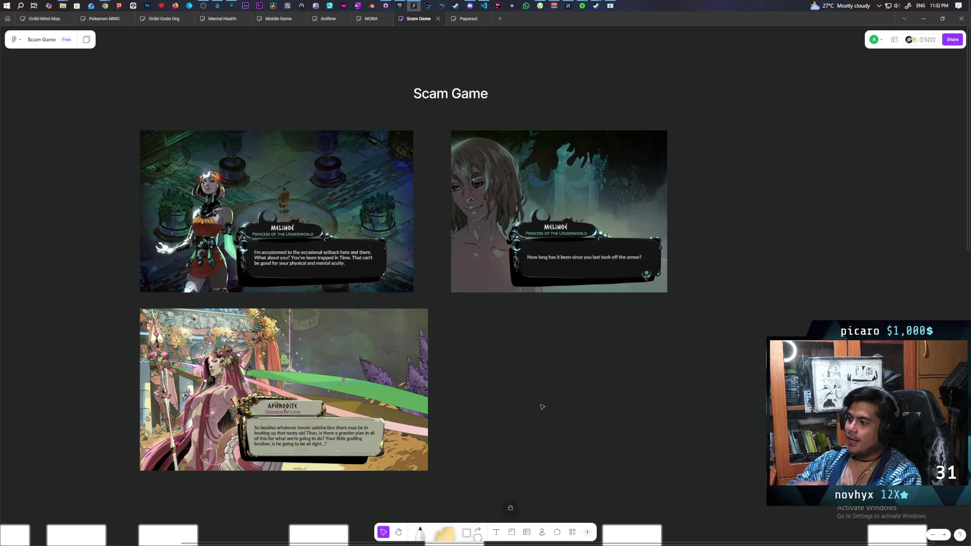
On the Paparazi board, select the five camera boxes and arrows (Film camera→DSLR, Flip phone→Smart Phone).
{"action": "mouse_move", "coordinate": [83, 161]}
{"action": "left_mouse_down"}
{"action": "mouse_move", "coordinate": [618, 373]}
{"action": "mouse_move", "coordinate": [739, 432]}
{"action": "left_mouse_up"}
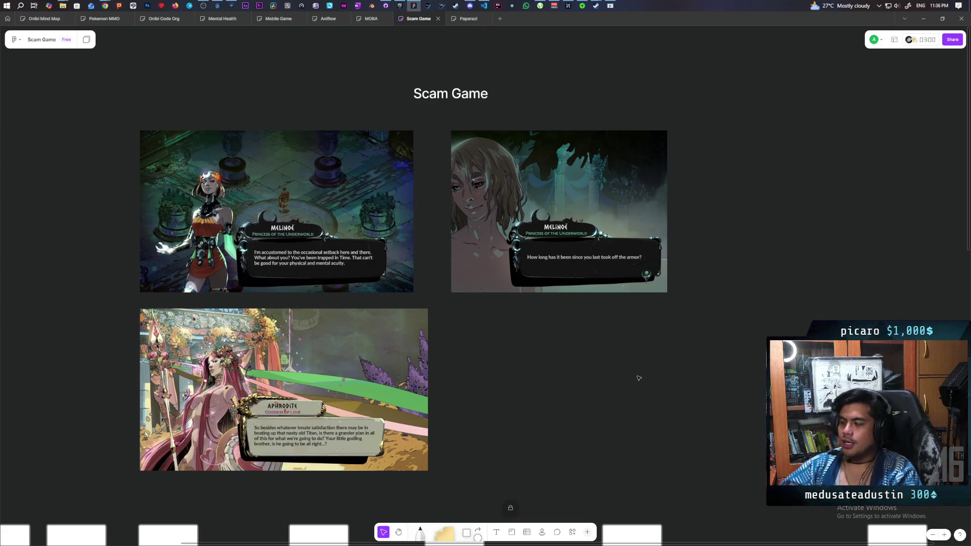
{"action": "left_click", "coordinate": [466, 19]}
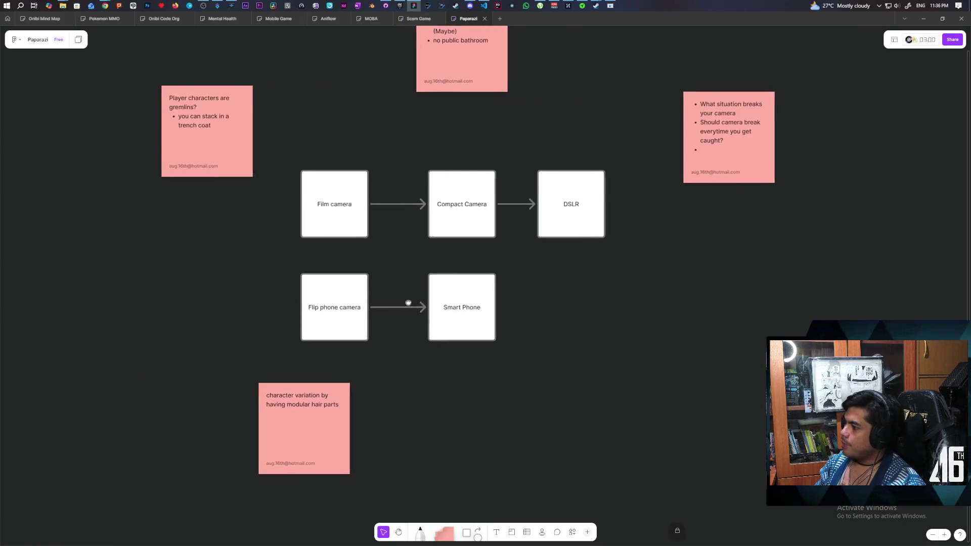
{"action": "mouse_move", "coordinate": [281, 210]}
{"action": "left_mouse_down"}
{"action": "mouse_move", "coordinate": [635, 325]}
{"action": "mouse_move", "coordinate": [614, 369]}
{"action": "left_mouse_up"}
{"action": "left_click", "coordinate": [605, 329]}
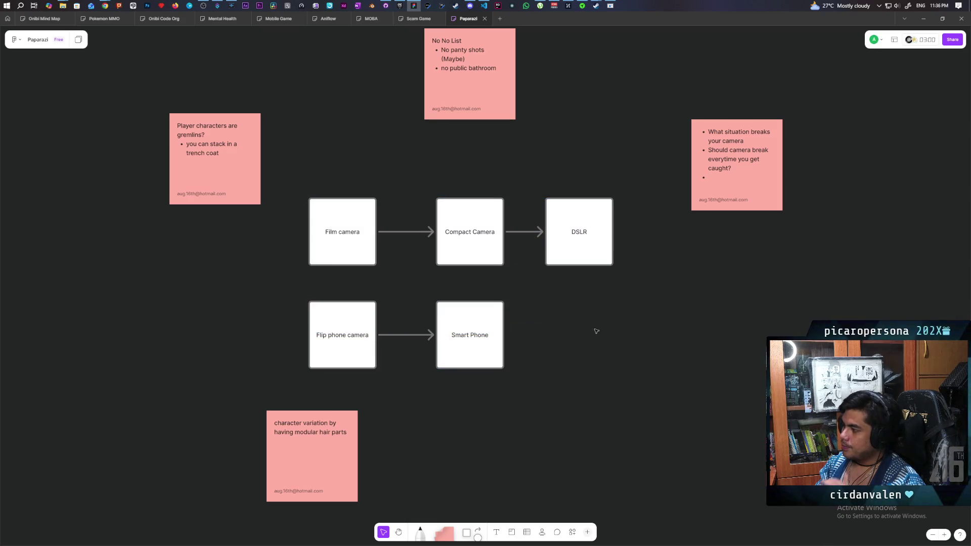
{"action": "left_click_drag", "start_coordinate": [288, 176], "coordinate": [646, 385]}
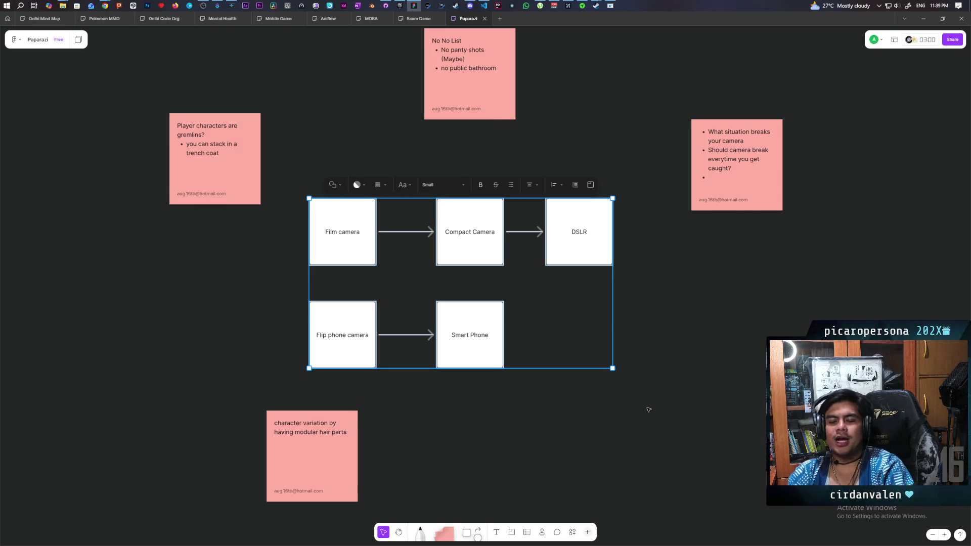
{"action": "left_click", "coordinate": [301, 226]}
{"action": "mouse_move", "coordinate": [289, 197]}
{"action": "left_mouse_down"}
{"action": "mouse_move", "coordinate": [407, 289]}
{"action": "mouse_move", "coordinate": [640, 370]}
{"action": "left_mouse_up"}
{"action": "left_click", "coordinate": [476, 403]}
{"action": "left_click_drag", "start_coordinate": [295, 196], "coordinate": [628, 382]}
{"action": "left_click", "coordinate": [357, 184]}
{"action": "mouse_move", "coordinate": [303, 176]}
{"action": "left_mouse_down"}
{"action": "mouse_move", "coordinate": [381, 265]}
{"action": "mouse_move", "coordinate": [340, 284]}
{"action": "left_mouse_up"}
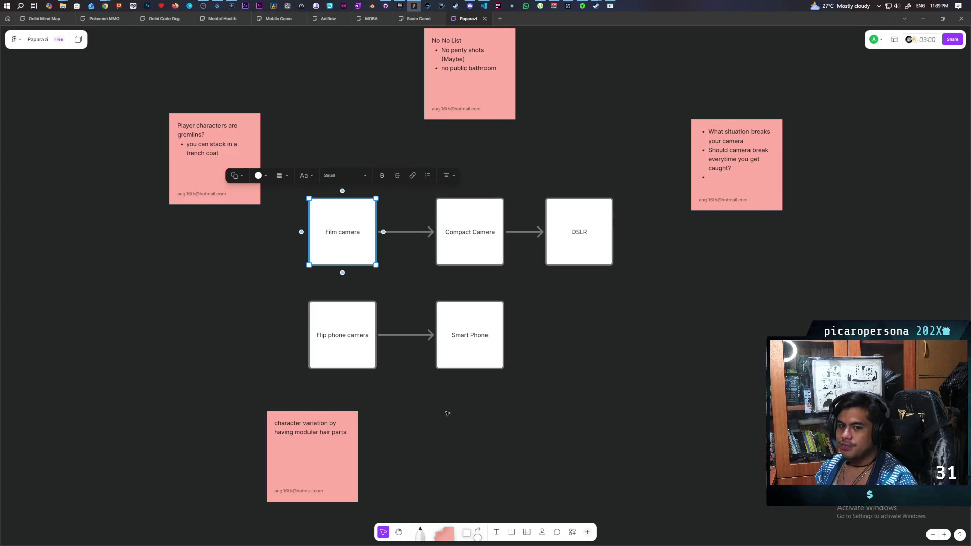
{"action": "left_click", "coordinate": [448, 411]}
{"action": "left_click_drag", "start_coordinate": [366, 281], "coordinate": [647, 388]}
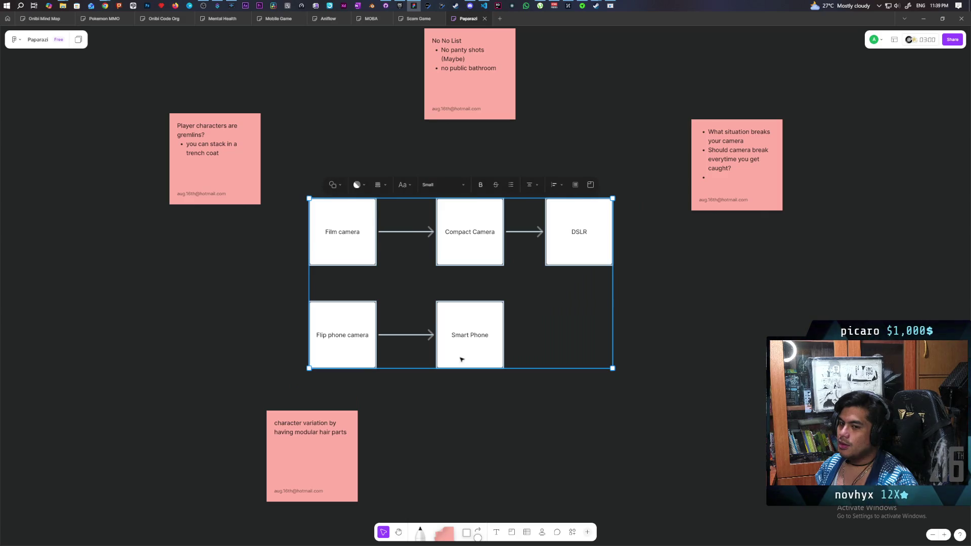
{"action": "mouse_move", "coordinate": [282, 162]}
{"action": "left_mouse_down"}
{"action": "mouse_move", "coordinate": [641, 402]}
{"action": "mouse_move", "coordinate": [646, 386]}
{"action": "left_mouse_up"}
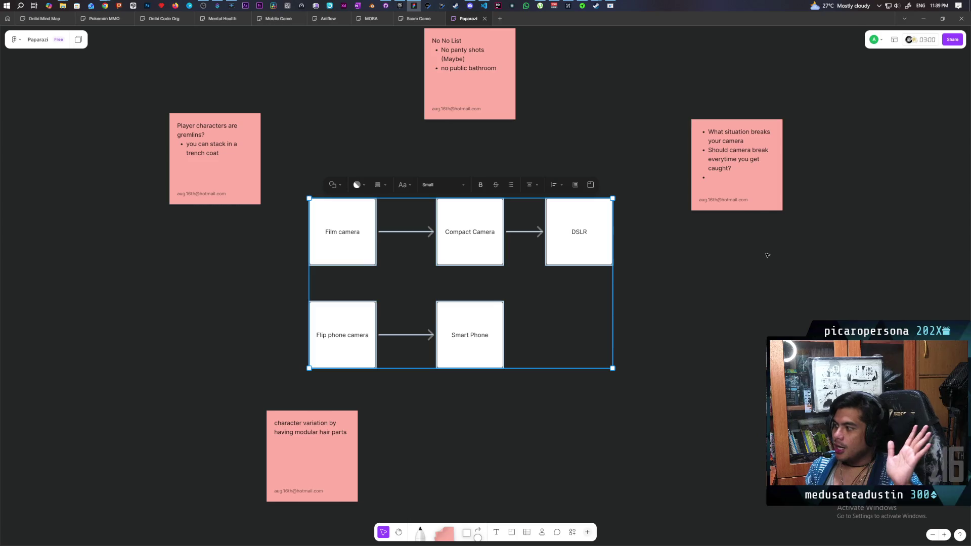
{"action": "key", "text": "Escape"}
{"action": "left_click_drag", "start_coordinate": [295, 188], "coordinate": [637, 392]}
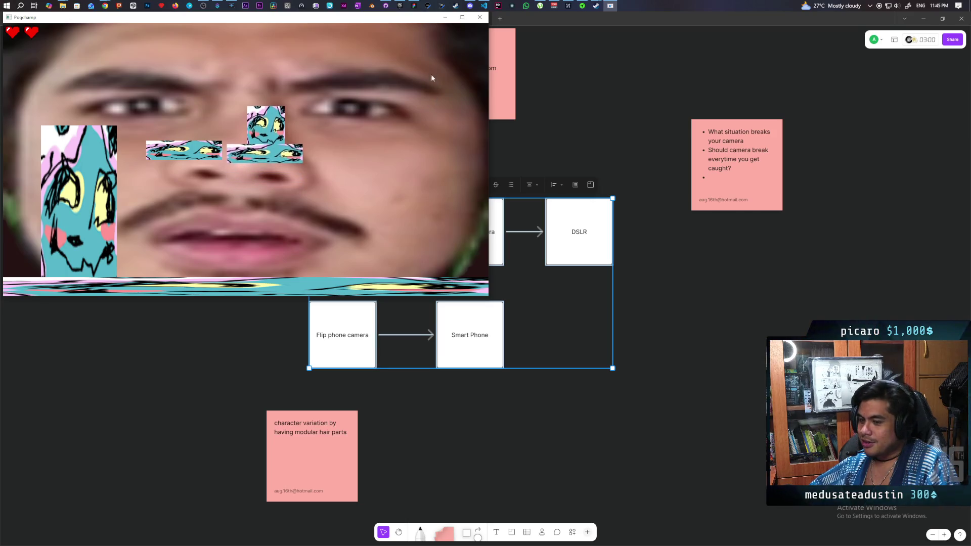
Close the Pogchamp game window to bring back the Paparazi board.
{"action": "left_click", "coordinate": [480, 17]}
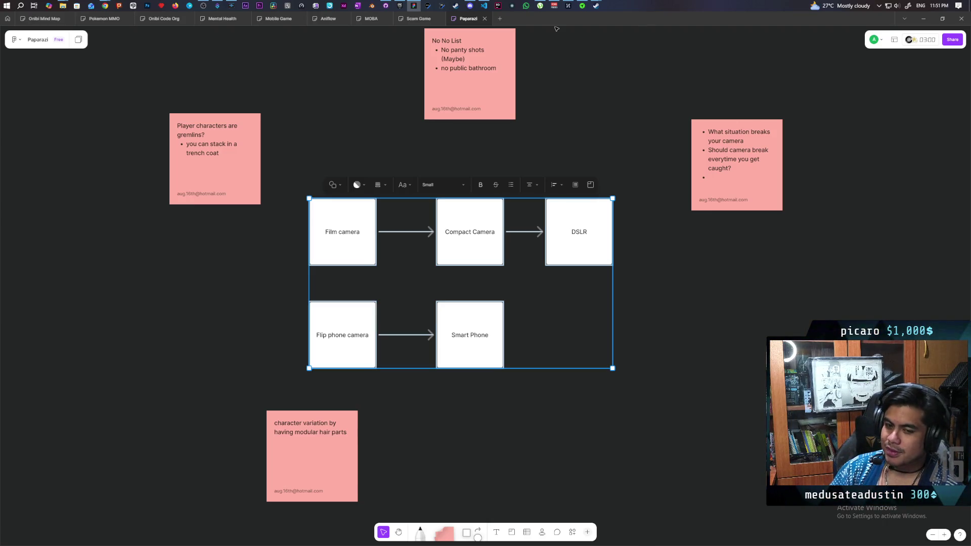
{"action": "left_click", "coordinate": [503, 425]}
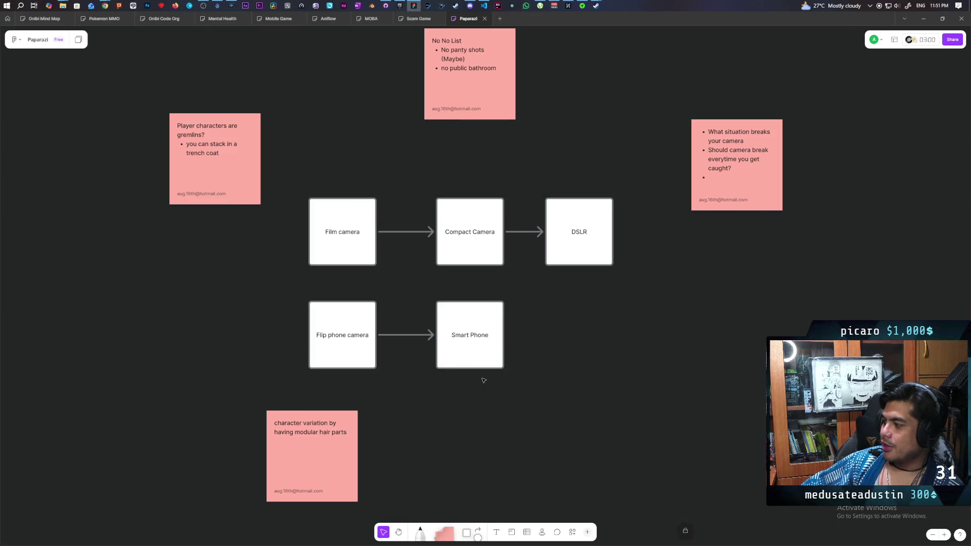
{"action": "left_click", "coordinate": [493, 364]}
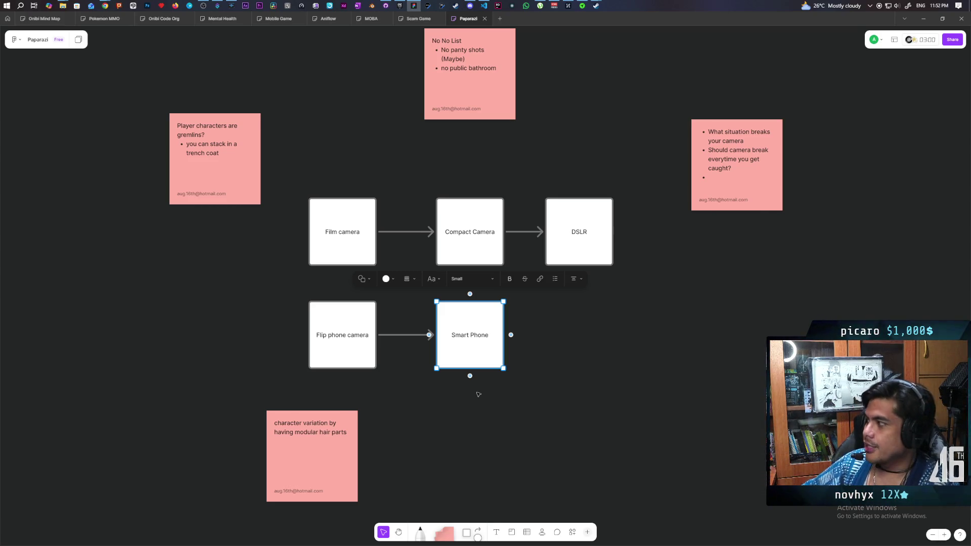
{"action": "left_click", "coordinate": [484, 5]}
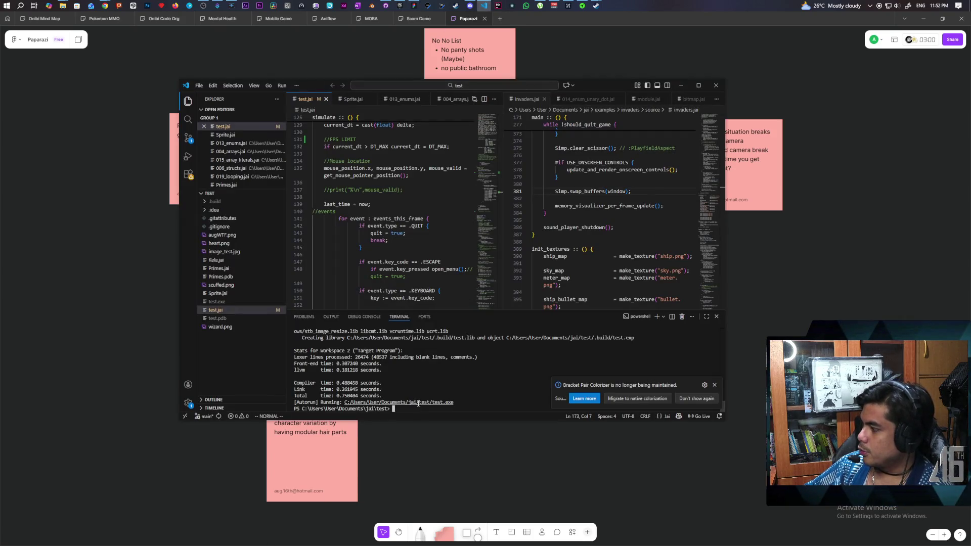
Rerun 'jai .\test.jai +Autorun' in the terminal to relaunch the Pogchamp game.
{"action": "key", "text": "Up"}
{"action": "key", "text": "Return"}
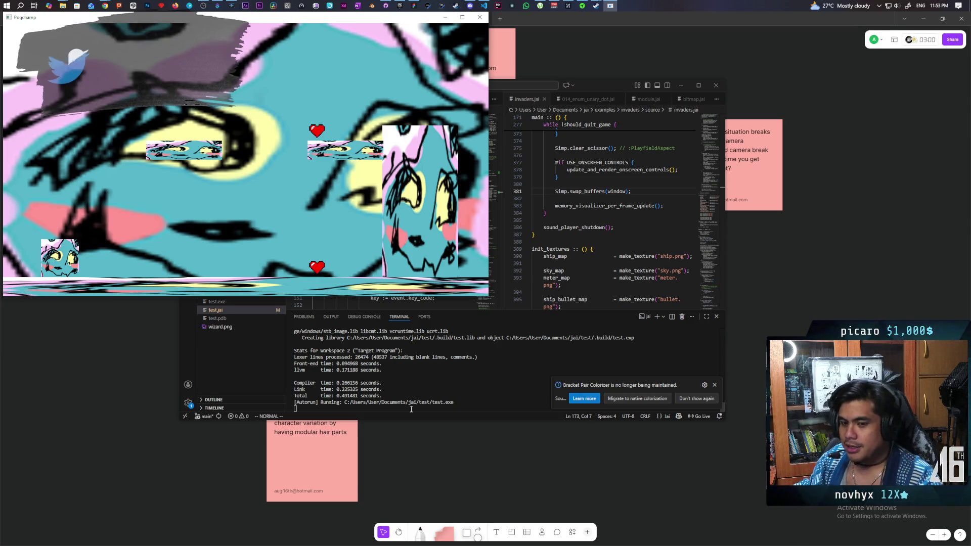
Move the game window aside, recentre the Paparazi board, and copy the hair-parts sticky note leftward.
{"action": "left_click_drag", "start_coordinate": [151, 18], "coordinate": [194, 64]}
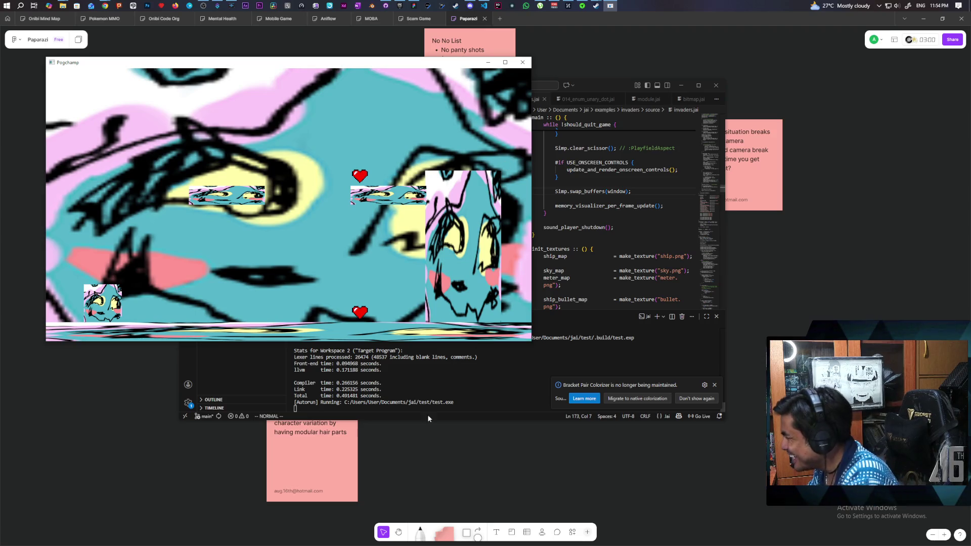
{"action": "left_click", "coordinate": [430, 454]}
{"action": "mouse_move", "coordinate": [430, 454]}
{"action": "left_mouse_down"}
{"action": "mouse_move", "coordinate": [451, 299]}
{"action": "mouse_move", "coordinate": [484, 328]}
{"action": "mouse_move", "coordinate": [578, 368]}
{"action": "mouse_move", "coordinate": [562, 297]}
{"action": "mouse_move", "coordinate": [496, 299]}
{"action": "left_mouse_up"}
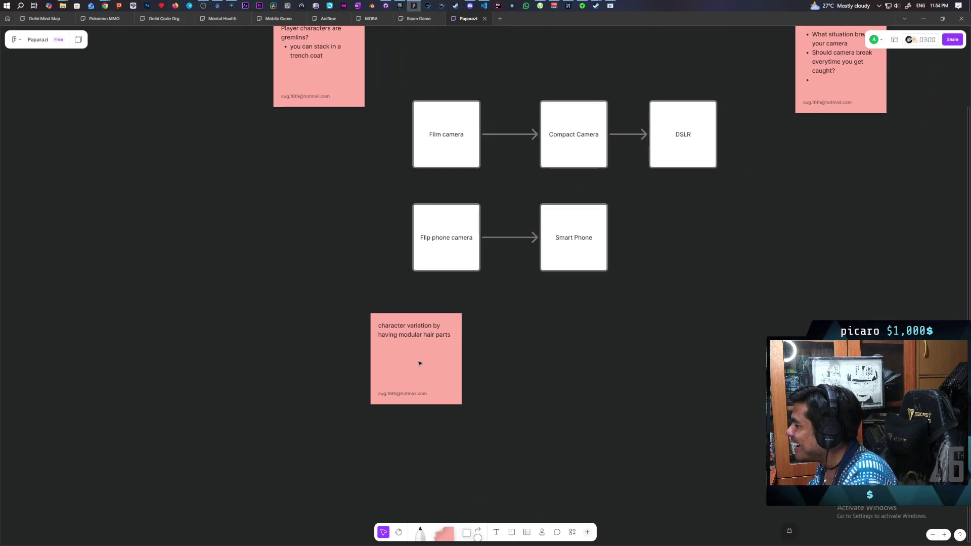
{"action": "left_click", "coordinate": [394, 359]}
{"action": "left_click_drag", "start_coordinate": [394, 359], "coordinate": [269, 360], "text": "alt"}
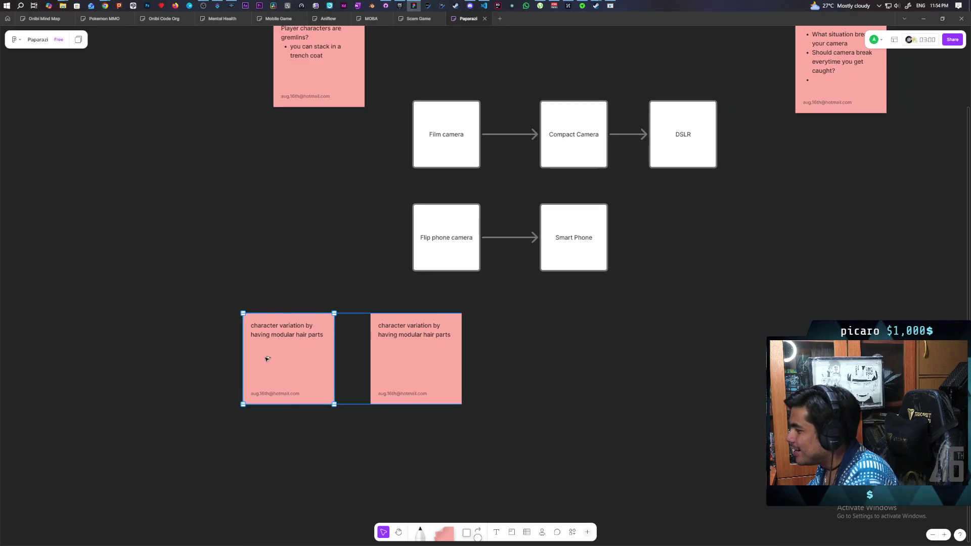
Rewrite the copied note as 'One waifu that realizes the gremlins are taking pictures and will always pose for you LUL'.
{"action": "double_click", "coordinate": [273, 334]}
{"action": "key", "text": "ctrl+a"}
{"action": "type", "text": "One"}
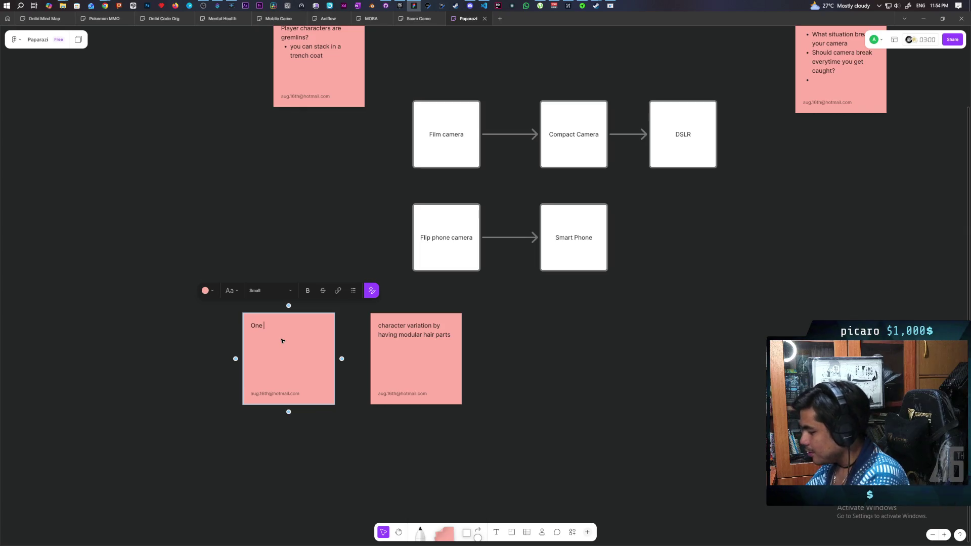
{"action": "type", "text": " waifu that"}
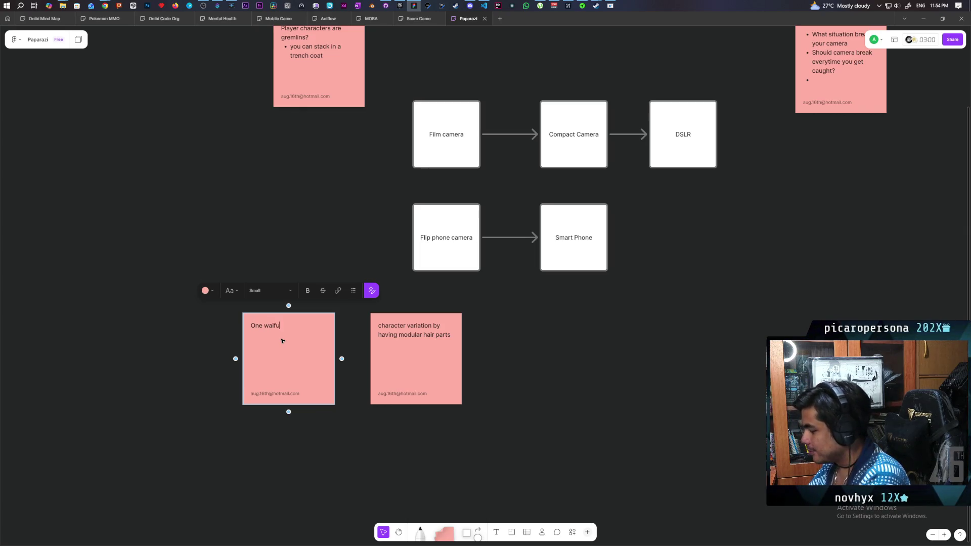
{"action": "type", "text": " realizes the grmlins"}
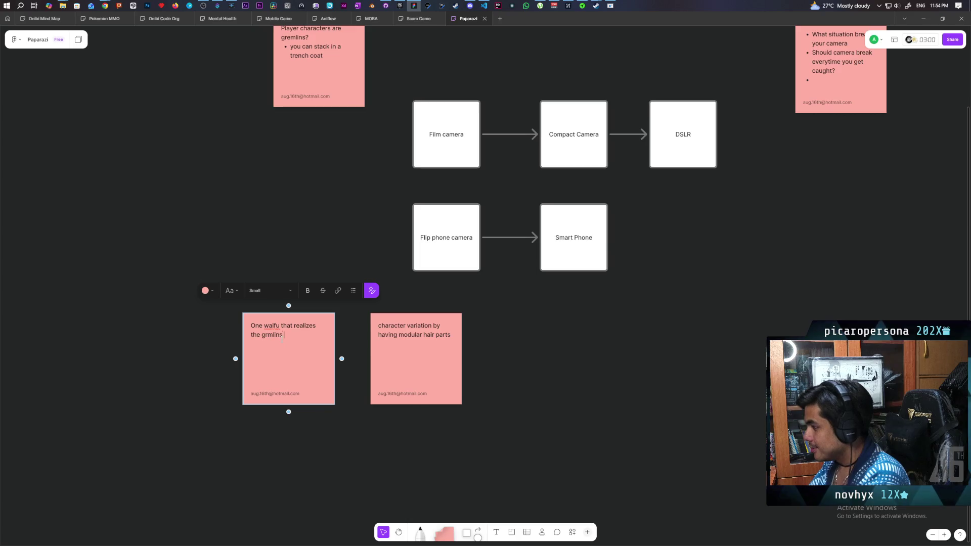
{"action": "key", "text": "BackSpace"}
{"action": "key", "text": "BackSpace"}
{"action": "key", "text": "BackSpace"}
{"action": "type", "text": "em"}
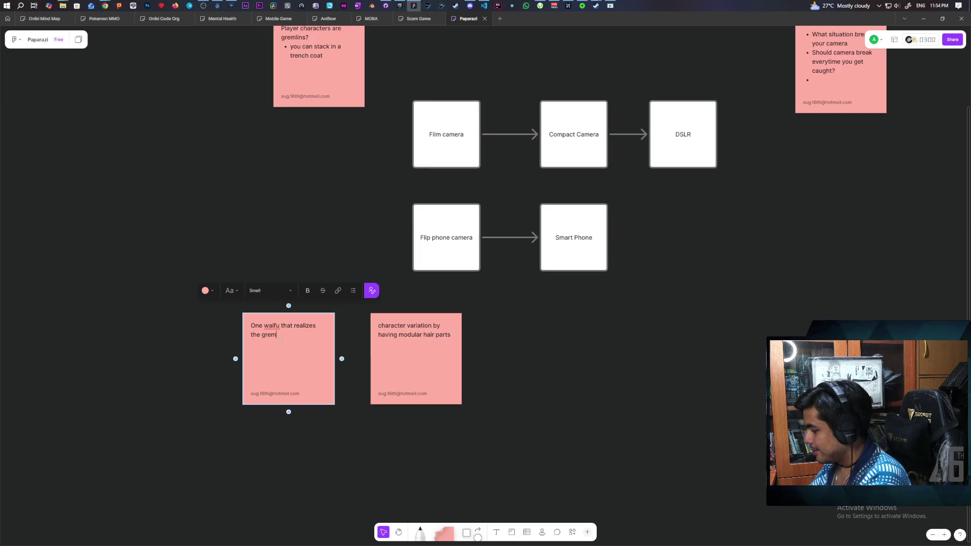
{"action": "type", "text": "lins are taking"}
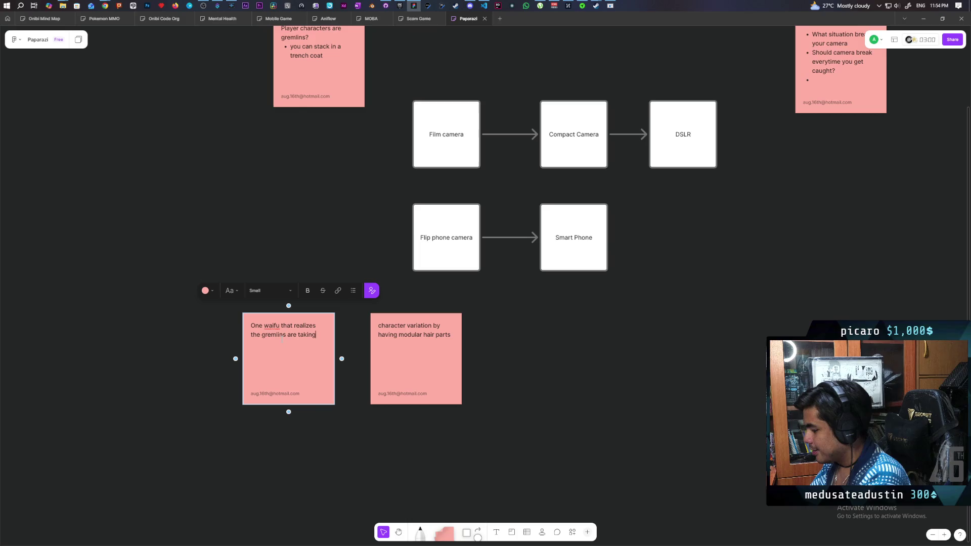
{"action": "type", "text": " pictures and will always pose for "}
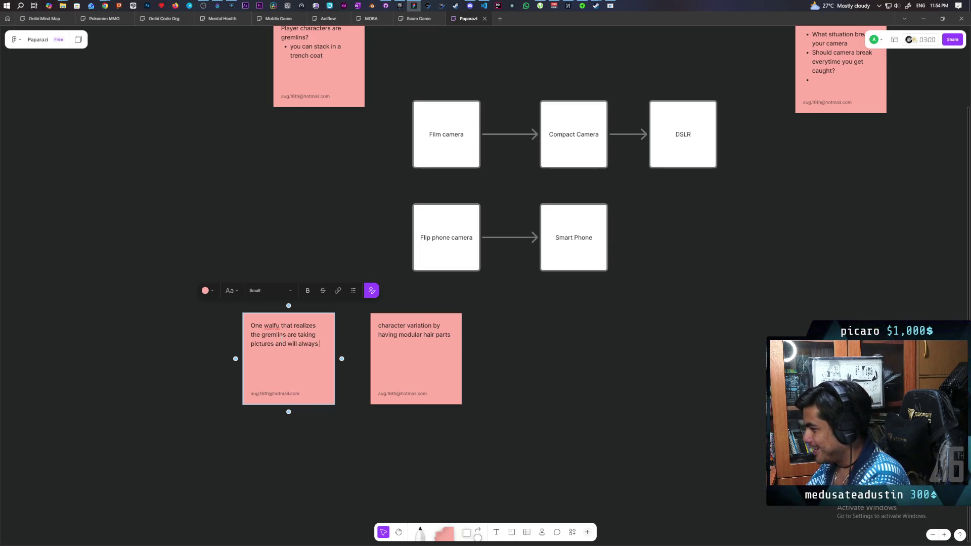
{"action": "type", "text": "you LUL"}
{"action": "key", "text": "Return"}
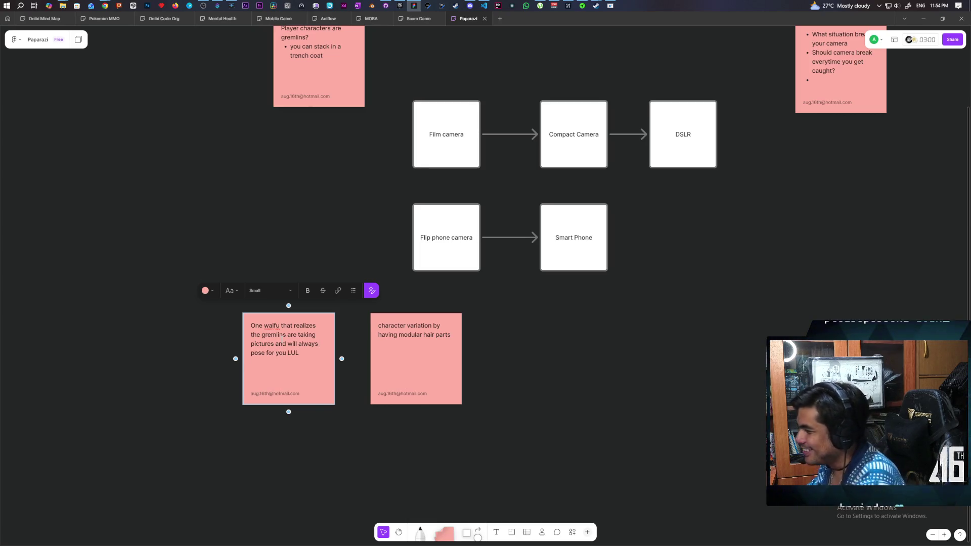
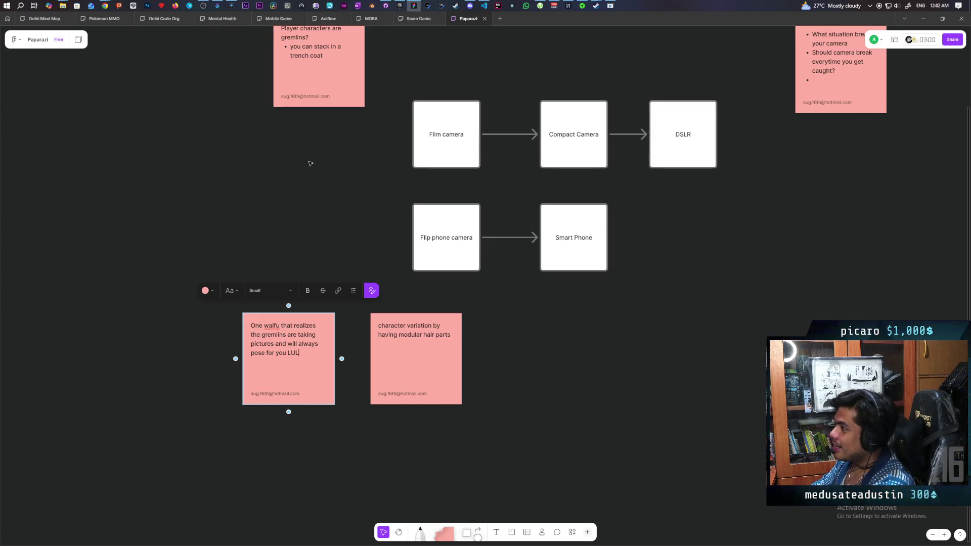
Add a bullet to the 'Player characters are gremlins?' note saying the old man and lady have low blood pressure.
{"action": "scroll", "coordinate": [311, 162], "scroll_direction": "up", "scroll_amount": 3}
{"action": "left_click", "coordinate": [365, 142]}
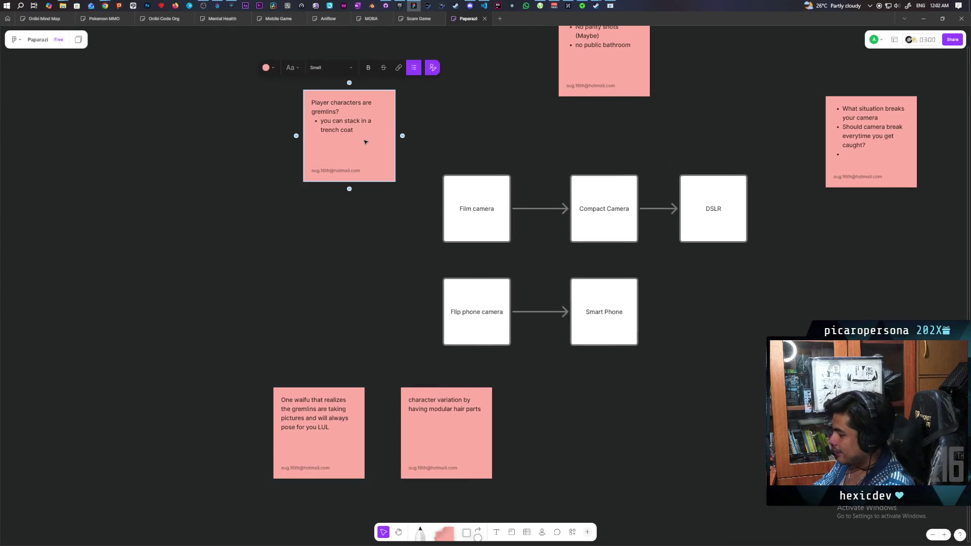
{"action": "key", "text": "Return"}
{"action": "type", "text": "maybe th"}
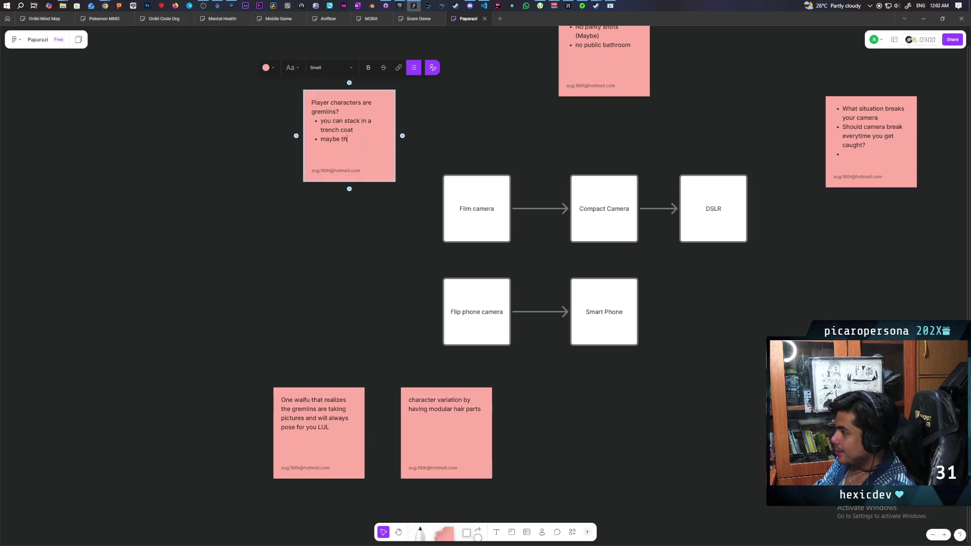
{"action": "type", "text": "e old man"}
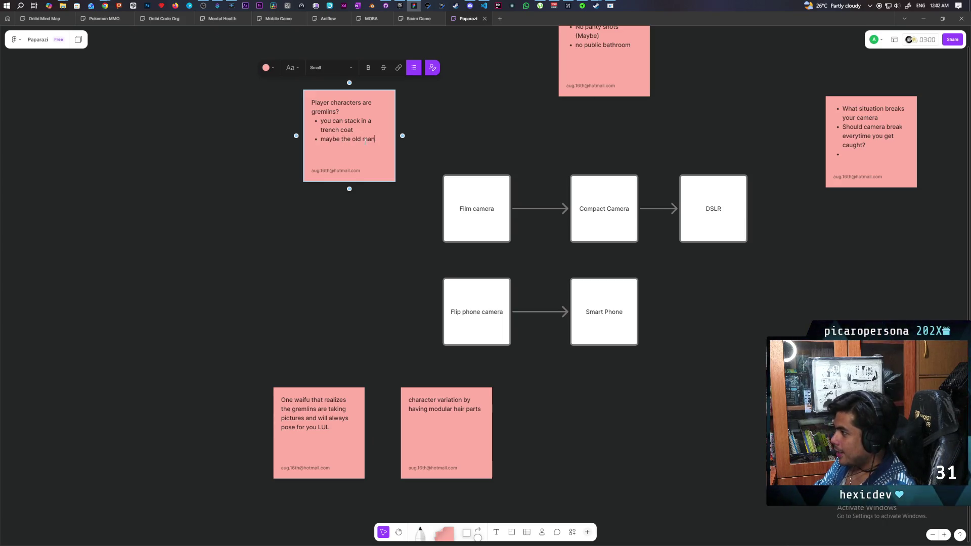
{"action": "type", "text": " and la"}
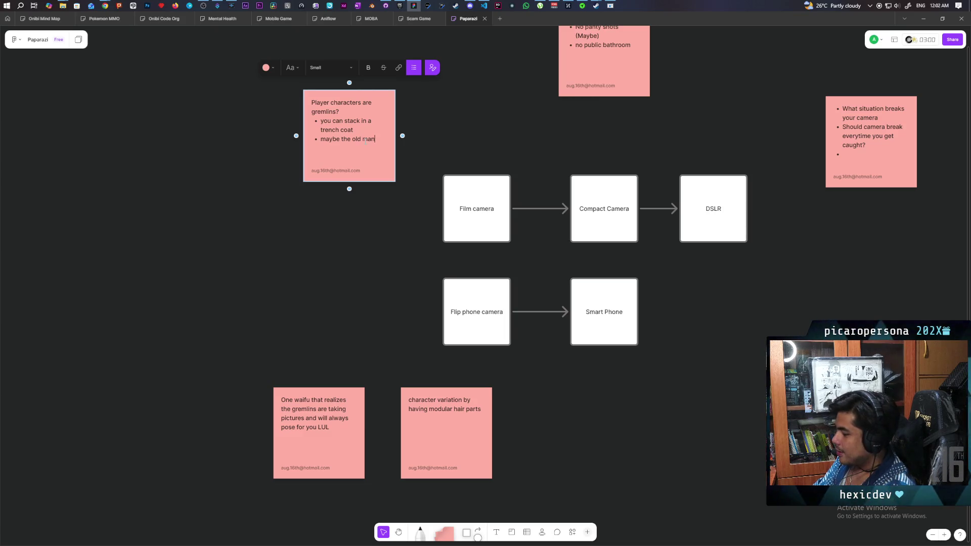
{"action": "type", "text": "dy "}
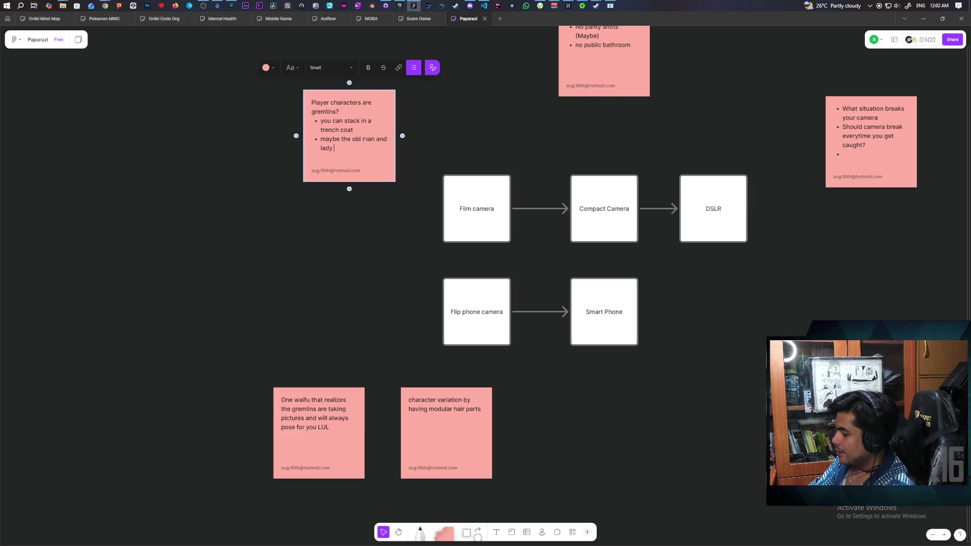
{"action": "type", "text": "have low "}
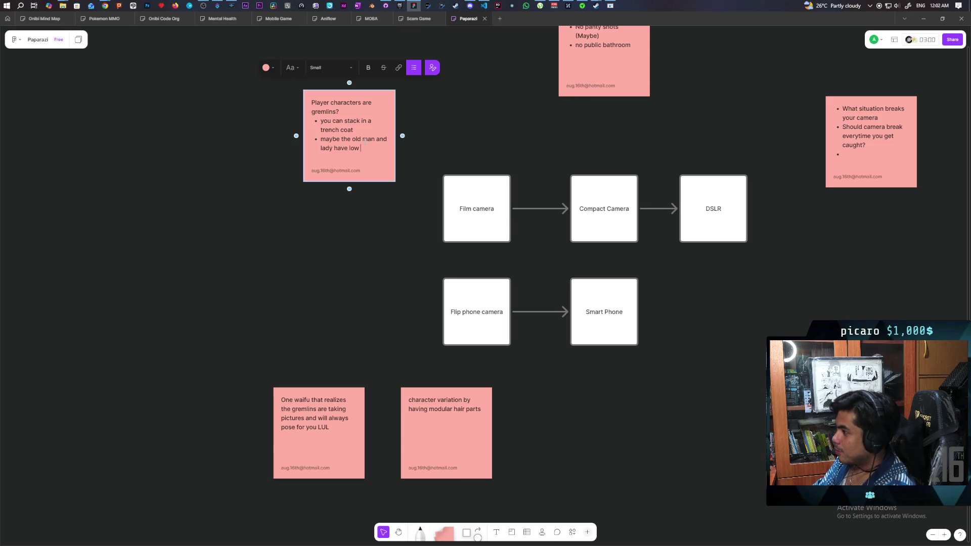
{"action": "type", "text": "blood pressure so "}
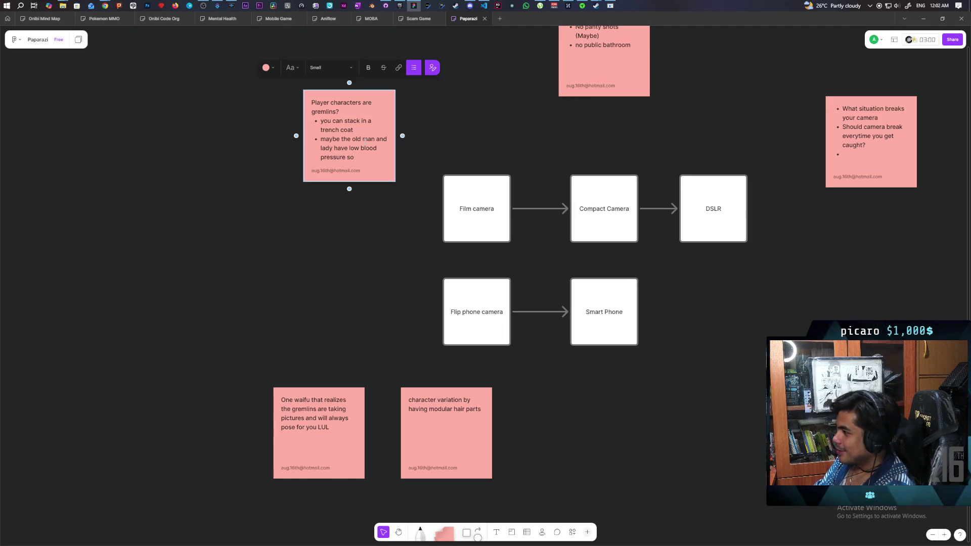
{"action": "type", "text": "they need ero p"}
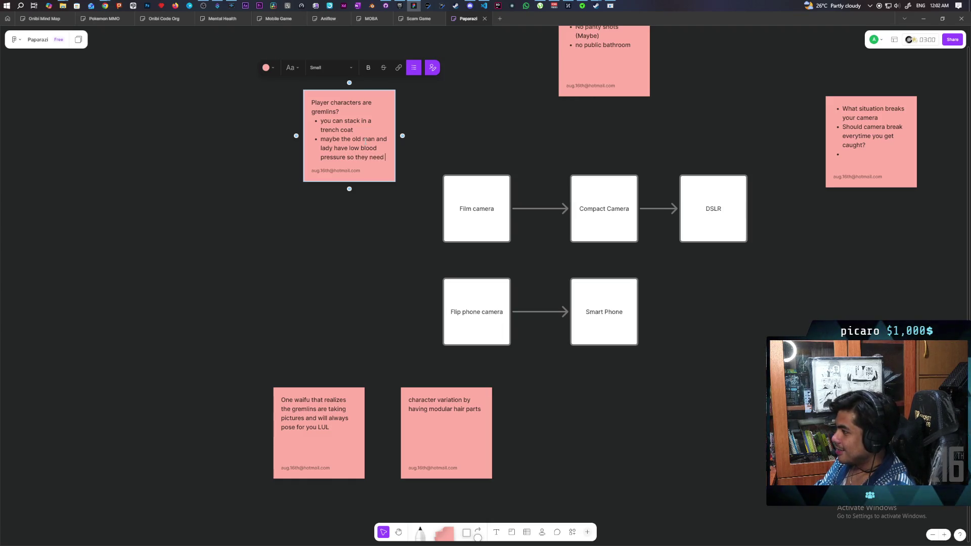
{"action": "type", "text": "ictures to inc"}
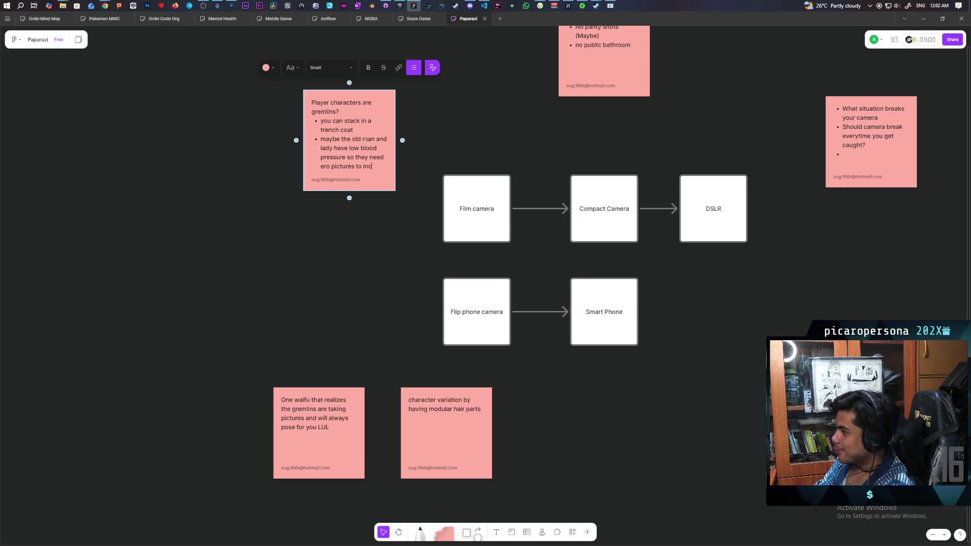
{"action": "type", "text": "rease their blood "}
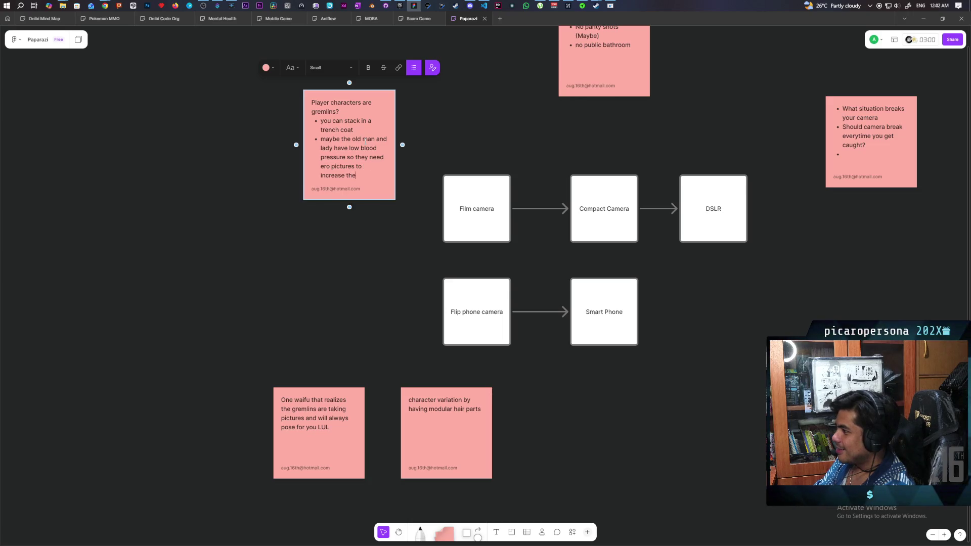
{"action": "type", "text": "pressure"}
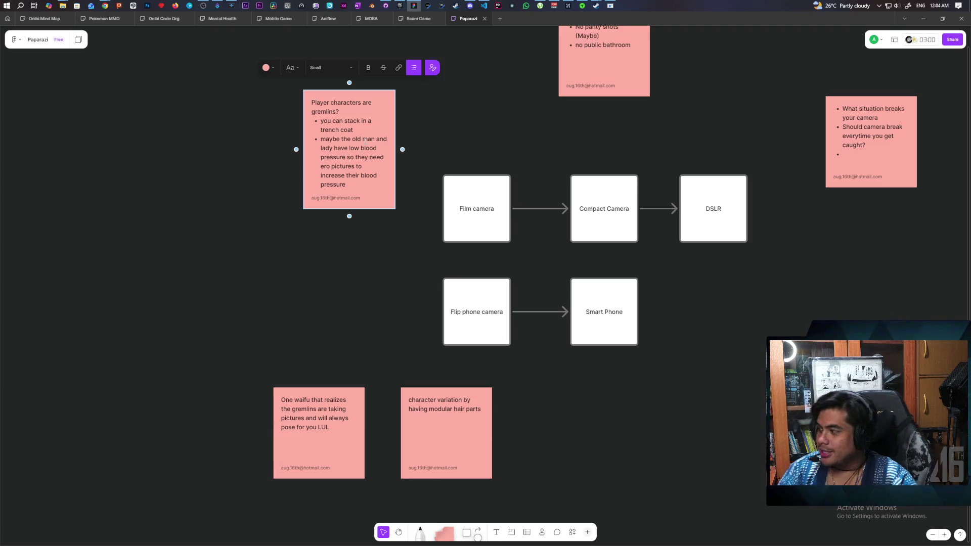
Launch the Pogchamp game build, then return to the Scam Game FigJam board.
{"action": "left_click", "coordinate": [610, 6]}
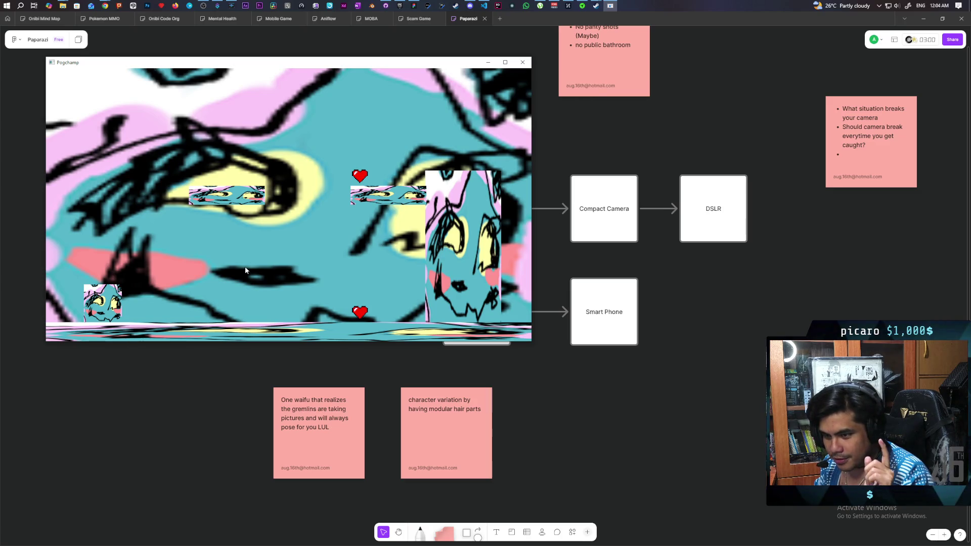
{"action": "left_click", "coordinate": [420, 18]}
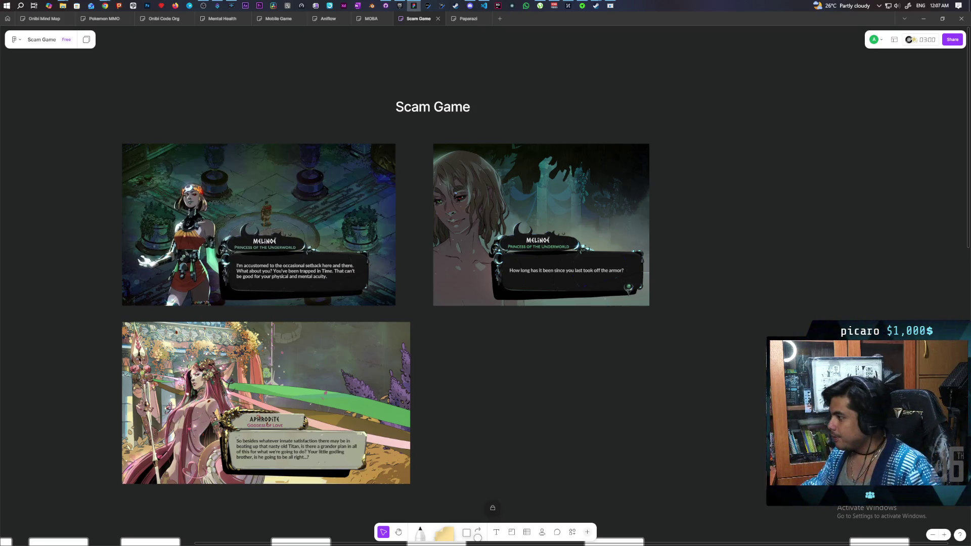
{"action": "scroll", "coordinate": [408, 511], "scroll_direction": "down", "scroll_amount": 10}
{"action": "left_click", "coordinate": [600, 199]}
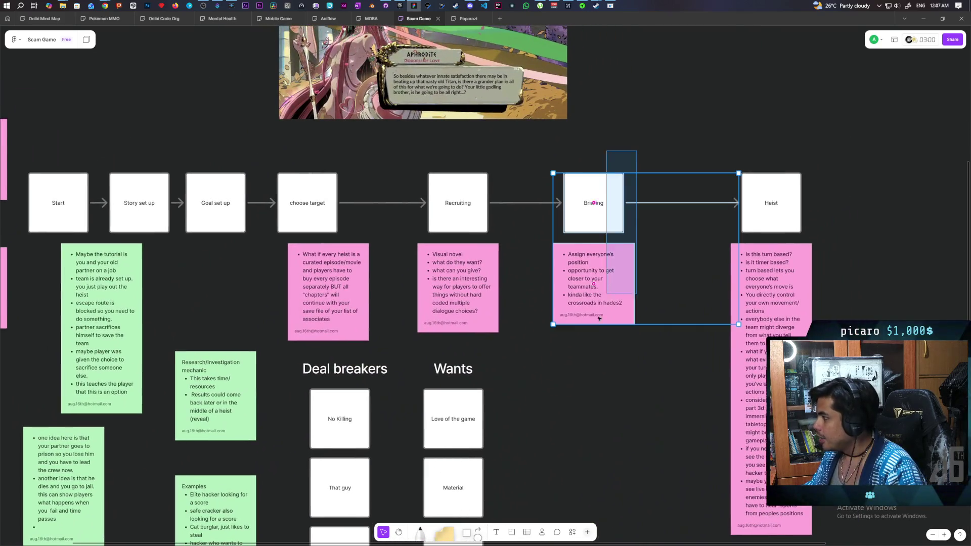
{"action": "left_click", "coordinate": [556, 400]}
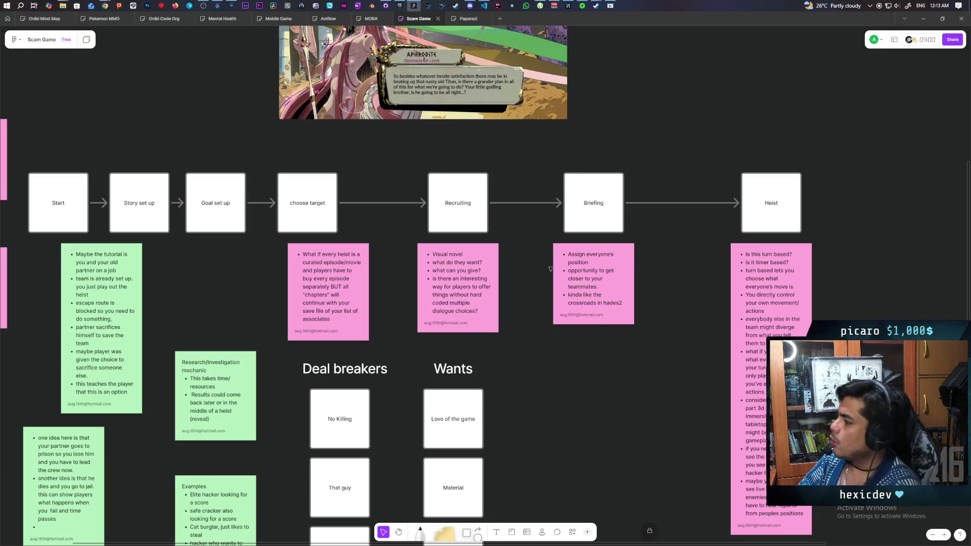
Select the Die, Escape with waifu, Successfully scammed and become good guy? ending cards in turn.
{"action": "scroll", "coordinate": [536, 254], "scroll_direction": "right", "scroll_amount": 10}
{"action": "scroll", "coordinate": [199, 294], "scroll_direction": "up", "scroll_amount": 1}
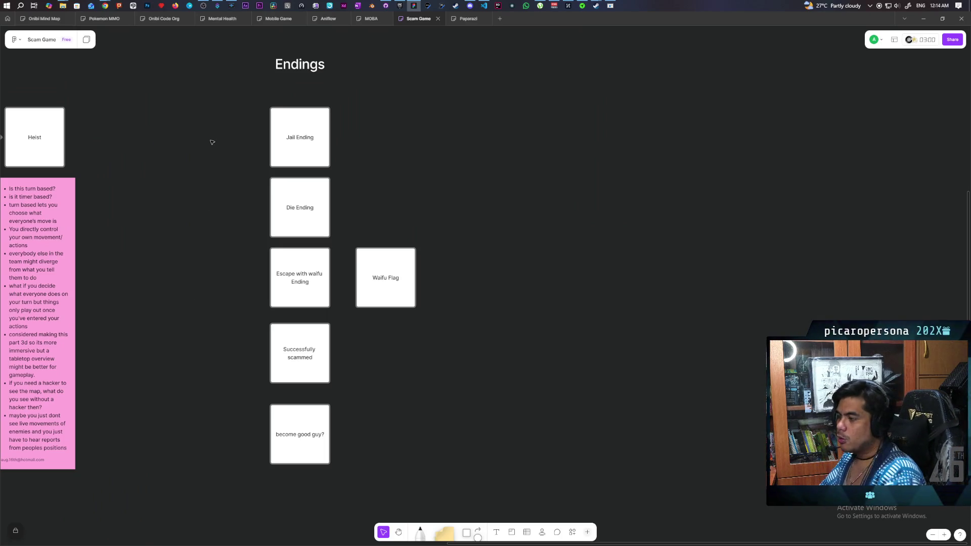
{"action": "left_click_drag", "start_coordinate": [235, 217], "coordinate": [357, 199]}
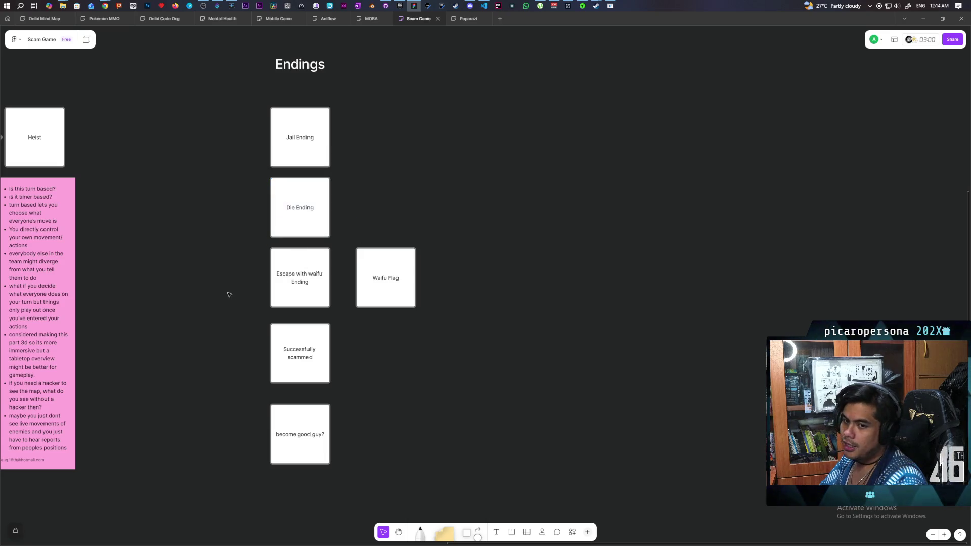
{"action": "mouse_move", "coordinate": [237, 273]}
{"action": "left_mouse_down"}
{"action": "mouse_move", "coordinate": [337, 309]}
{"action": "mouse_move", "coordinate": [370, 301]}
{"action": "left_mouse_up"}
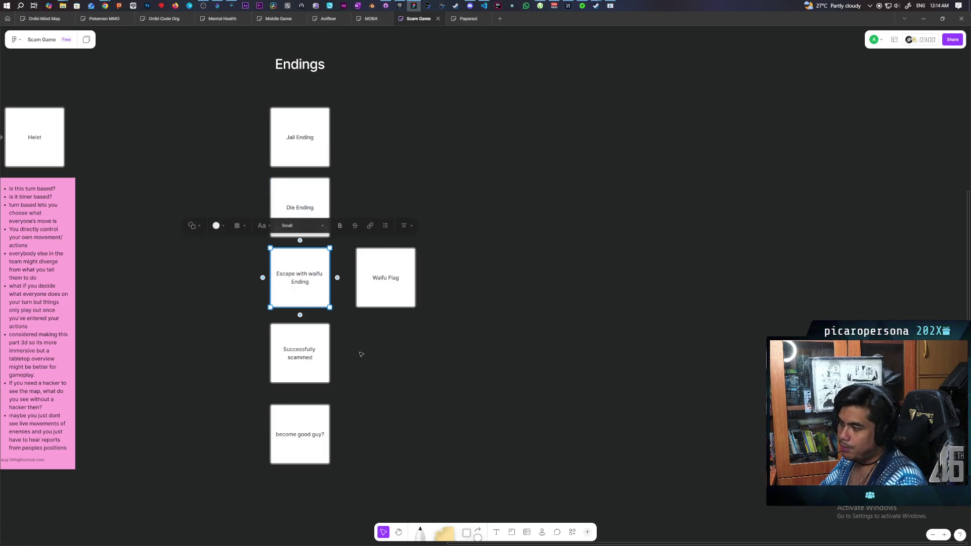
{"action": "left_click_drag", "start_coordinate": [245, 339], "coordinate": [347, 364]}
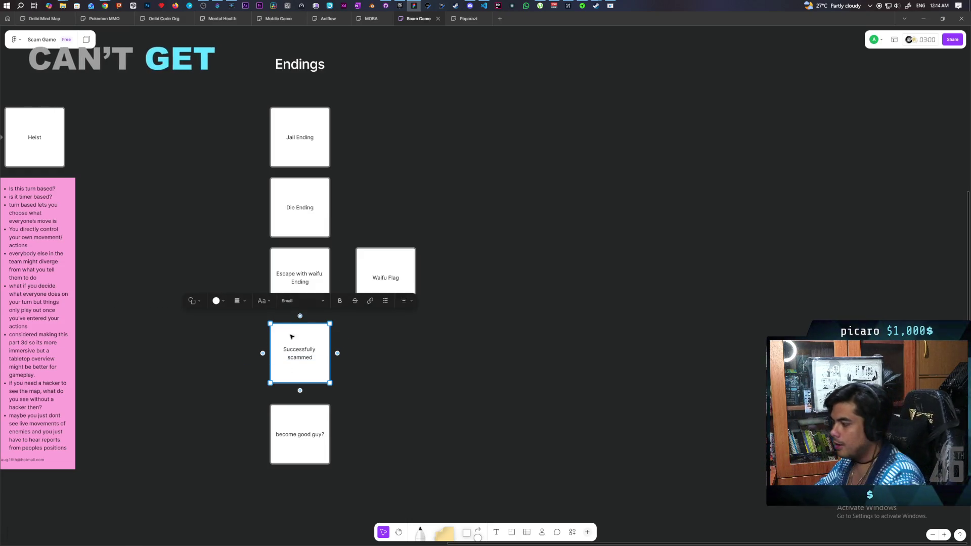
{"action": "key", "text": "Escape"}
{"action": "left_click", "coordinate": [298, 457]}
{"action": "key", "text": "Escape"}
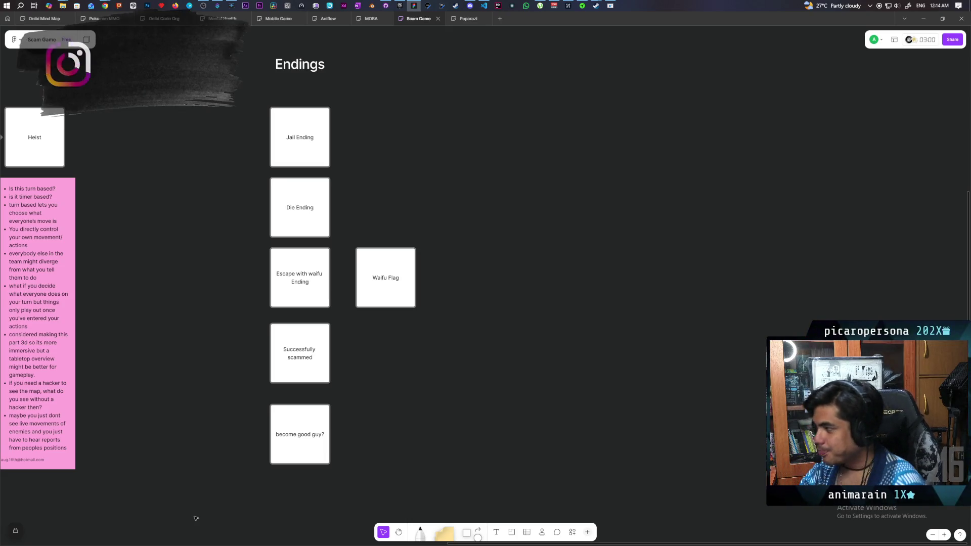
Select the Waifu Flag and Jail cards, then the other ending cards again, and deselect all.
{"action": "left_click", "coordinate": [375, 287]}
{"action": "left_click", "coordinate": [374, 225]}
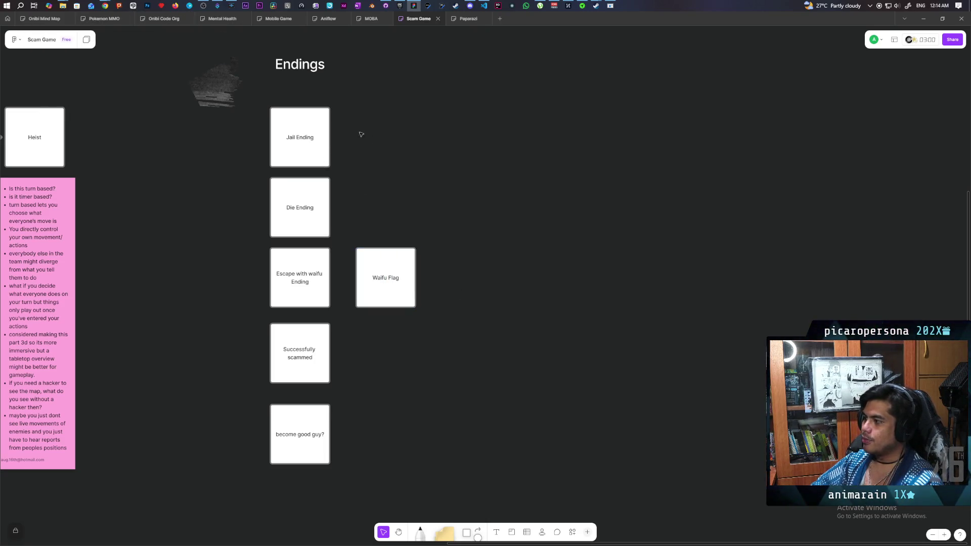
{"action": "left_click_drag", "start_coordinate": [362, 130], "coordinate": [235, 147]}
{"action": "left_click", "coordinate": [427, 195]}
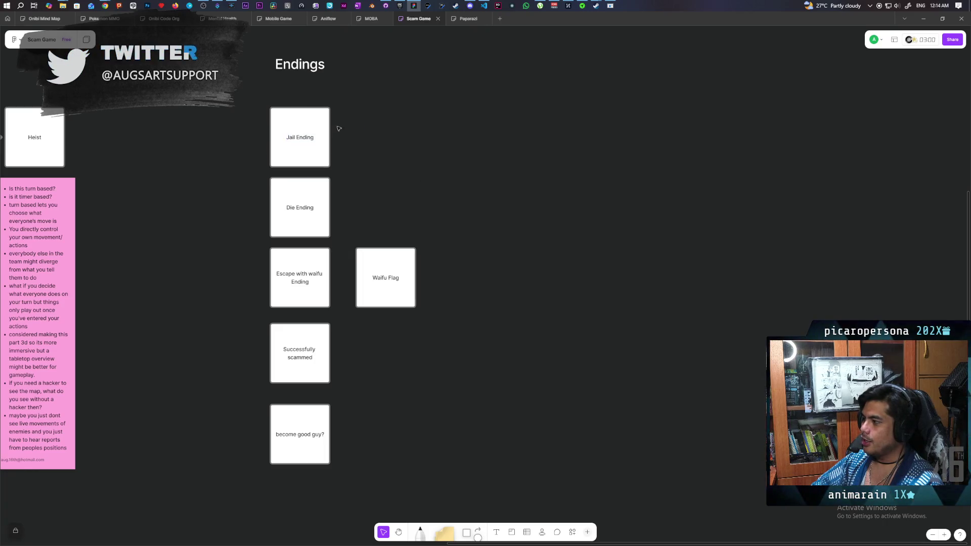
{"action": "mouse_move", "coordinate": [227, 200]}
{"action": "left_mouse_down"}
{"action": "mouse_move", "coordinate": [355, 204]}
{"action": "mouse_move", "coordinate": [388, 220]}
{"action": "mouse_move", "coordinate": [367, 203]}
{"action": "mouse_move", "coordinate": [638, 213]}
{"action": "left_mouse_up"}
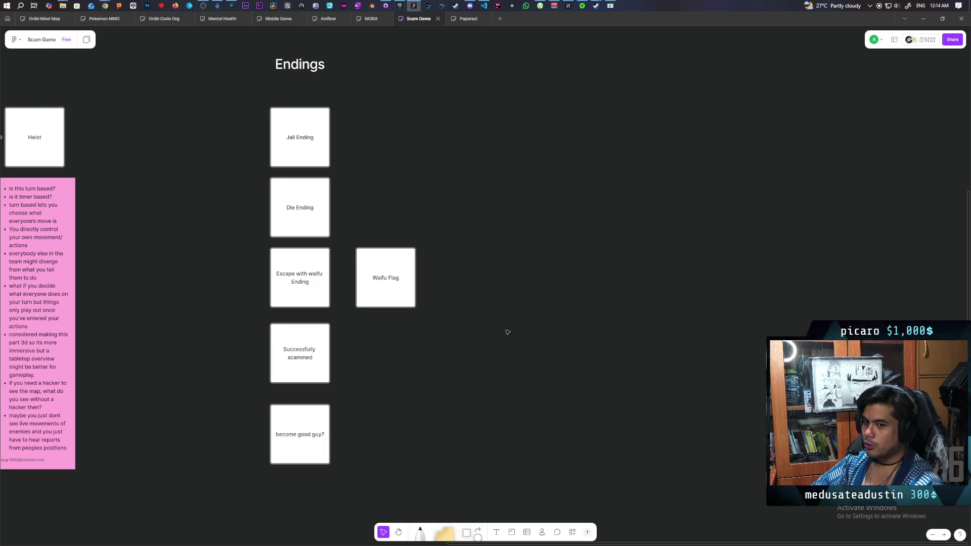
{"action": "scroll", "coordinate": [279, 302], "scroll_direction": "down", "scroll_amount": 1}
{"action": "scroll", "coordinate": [280, 301], "scroll_direction": "left", "scroll_amount": 1}
{"action": "left_click_drag", "start_coordinate": [268, 227], "coordinate": [354, 256]}
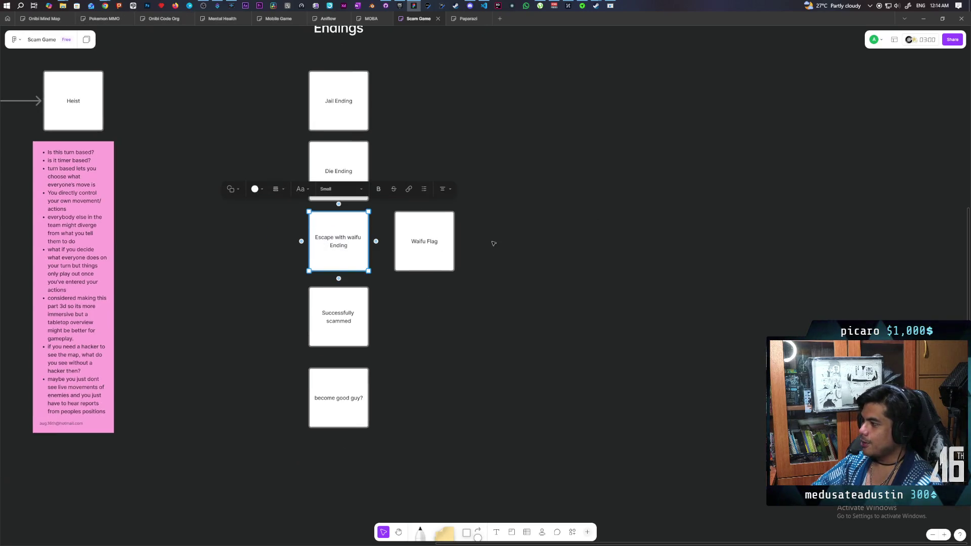
{"action": "scroll", "coordinate": [300, 296], "scroll_direction": "down", "scroll_amount": 1}
{"action": "scroll", "coordinate": [300, 296], "scroll_direction": "right", "scroll_amount": 1}
{"action": "left_click_drag", "start_coordinate": [261, 276], "coordinate": [419, 369]}
{"action": "left_click", "coordinate": [450, 370]}
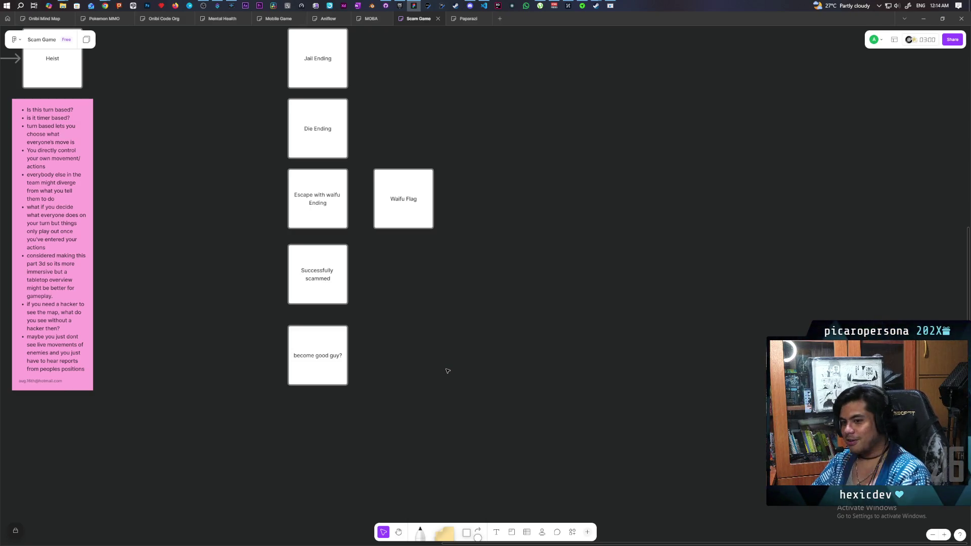
Pan the board back to the Recruiting card and Wants list, toward the title.
{"action": "scroll", "coordinate": [395, 367], "scroll_direction": "left", "scroll_amount": 3}
{"action": "scroll", "coordinate": [395, 366], "scroll_direction": "up", "scroll_amount": 1}
{"action": "mouse_move", "coordinate": [348, 361]}
{"action": "left_mouse_down"}
{"action": "mouse_move", "coordinate": [358, 393]}
{"action": "mouse_move", "coordinate": [351, 383]}
{"action": "mouse_move", "coordinate": [451, 386]}
{"action": "mouse_move", "coordinate": [562, 349]}
{"action": "mouse_move", "coordinate": [498, 345]}
{"action": "left_mouse_up"}
{"action": "scroll", "coordinate": [484, 319], "scroll_direction": "left", "scroll_amount": 5}
{"action": "scroll", "coordinate": [498, 345], "scroll_direction": "up", "scroll_amount": 10}
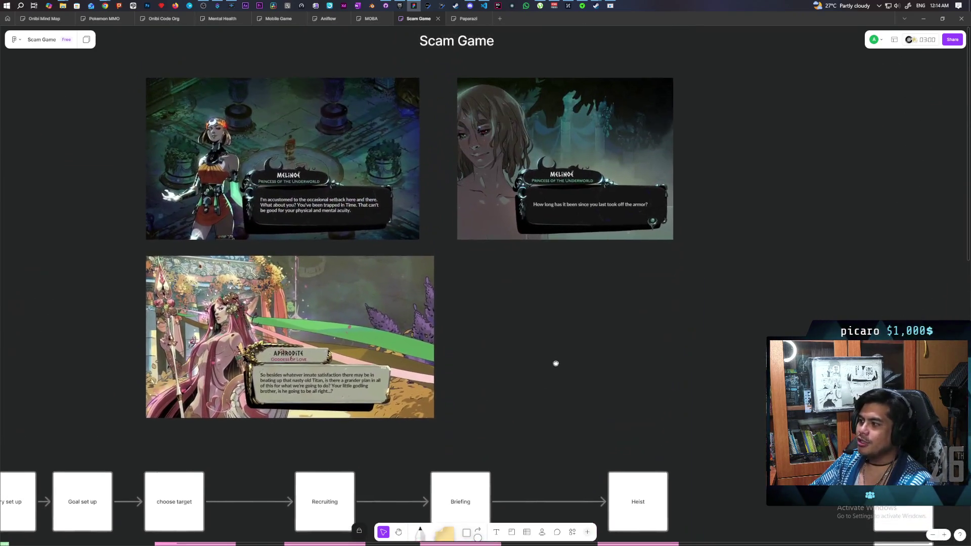
{"action": "left_click_drag", "start_coordinate": [556, 363], "coordinate": [526, 353]}
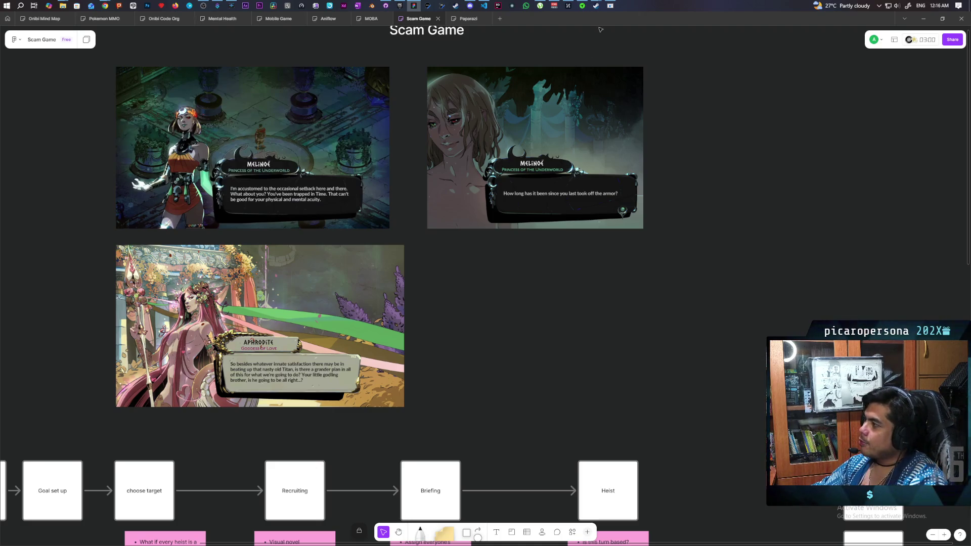
Show the Scam Game title and Hades reference screenshots above the flow.
{"action": "mouse_move", "coordinate": [600, 10]}
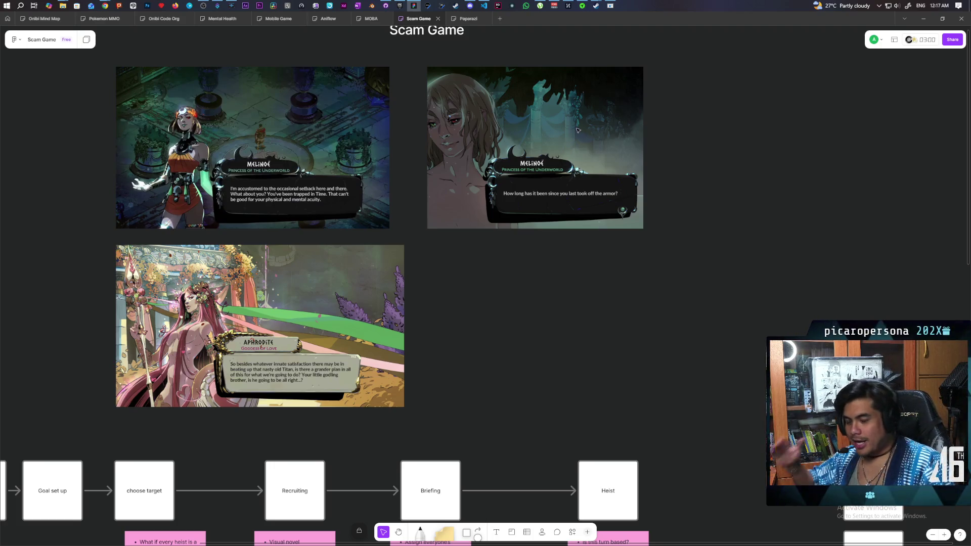
Bring the running Pogchamp game window in front of the Scam Game board.
{"action": "left_click", "coordinate": [615, 5]}
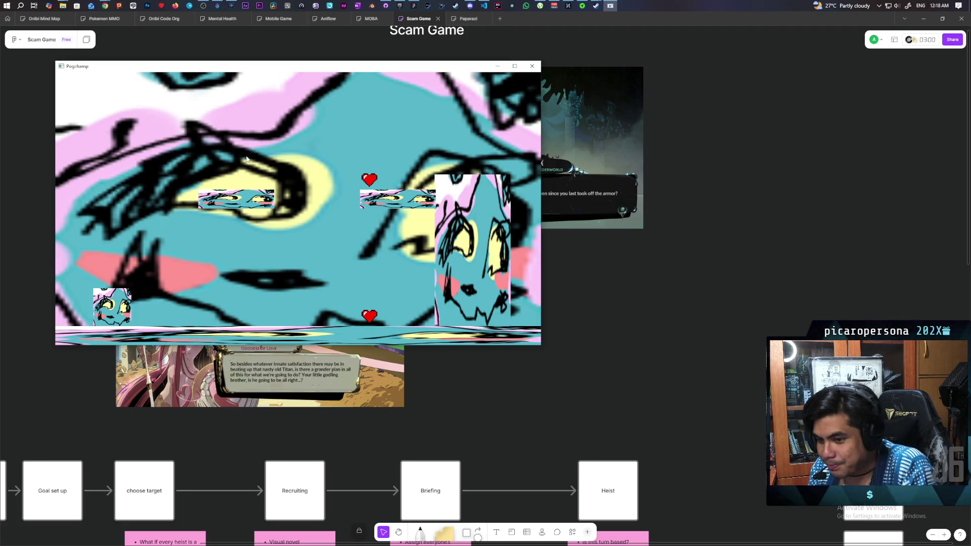
Send the Pogchamp game behind the browser and bring up the Epic Games Launcher.
{"action": "left_click", "coordinate": [681, 16]}
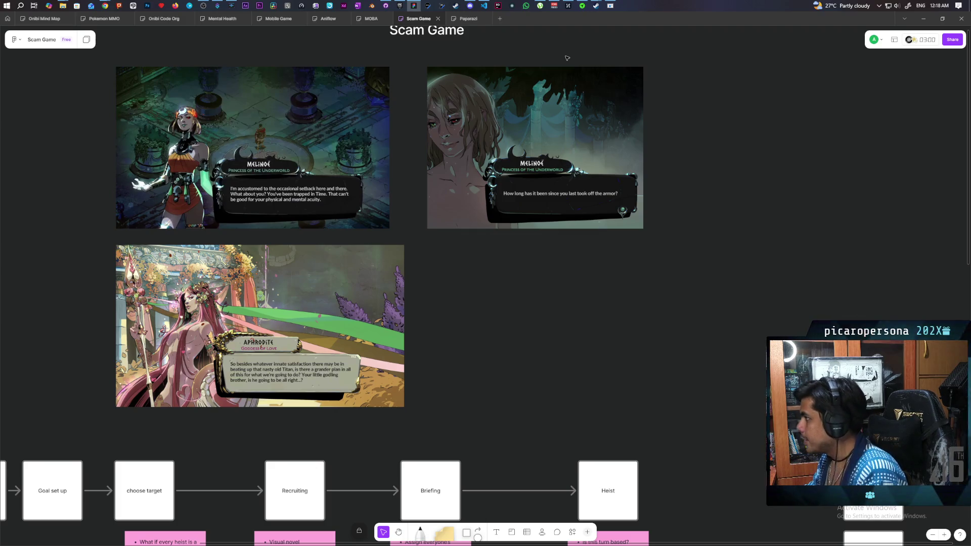
{"action": "mouse_move", "coordinate": [411, 6]}
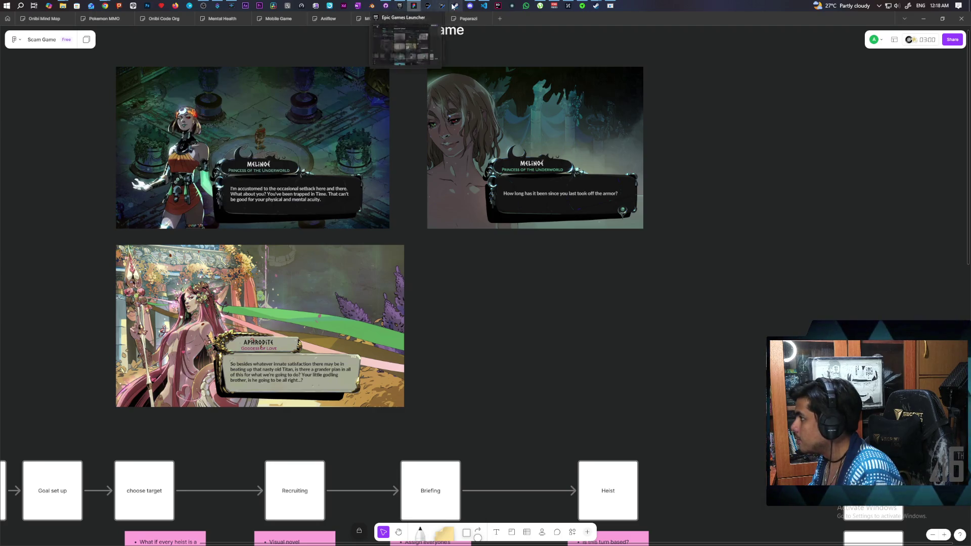
{"action": "left_click", "coordinate": [400, 6]}
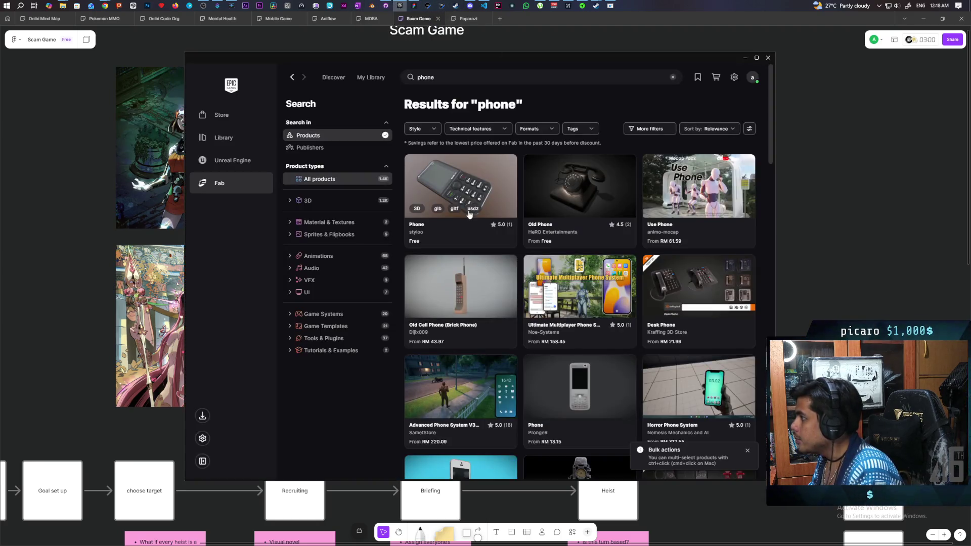
Launch the Onibi project from the Unreal Engine Library's My Projects.
{"action": "mouse_move", "coordinate": [320, 77]}
{"action": "left_click", "coordinate": [232, 160]}
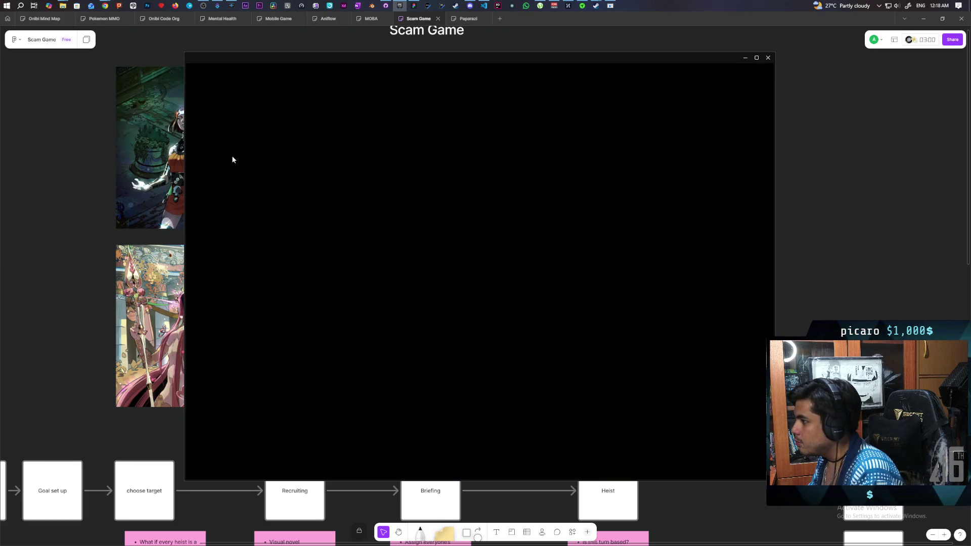
{"action": "scroll", "coordinate": [543, 220], "scroll_direction": "down", "scroll_amount": 5}
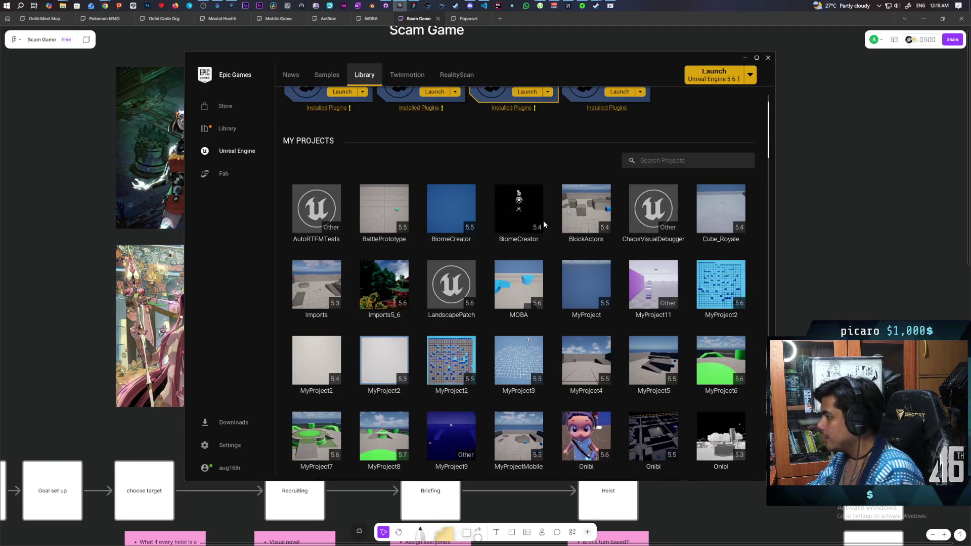
{"action": "double_click", "coordinate": [586, 269]}
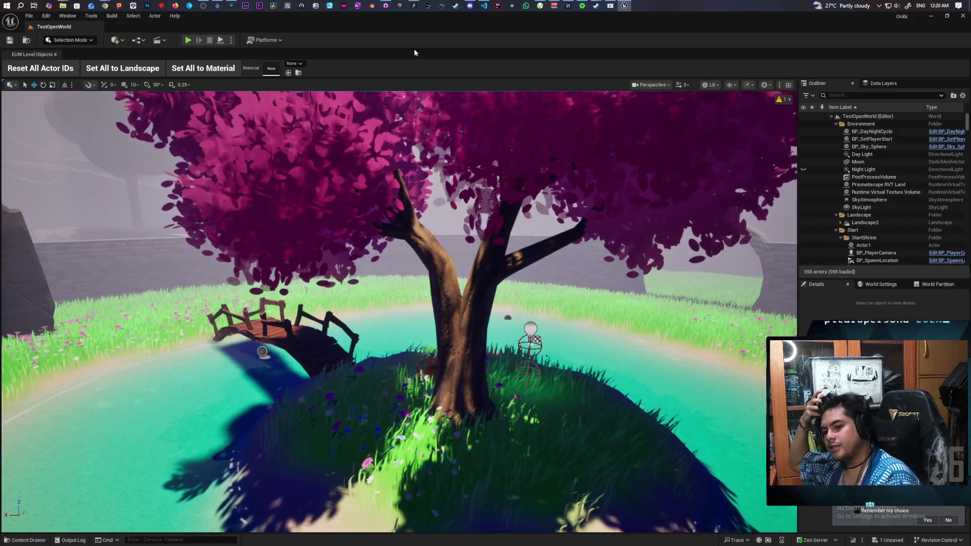
Open TestLevel from Content > Levels, saving the flower content, and start Play-In-Editor.
{"action": "left_click_drag", "start_coordinate": [470, 311], "coordinate": [212, 316]}
{"action": "left_click", "coordinate": [27, 40]}
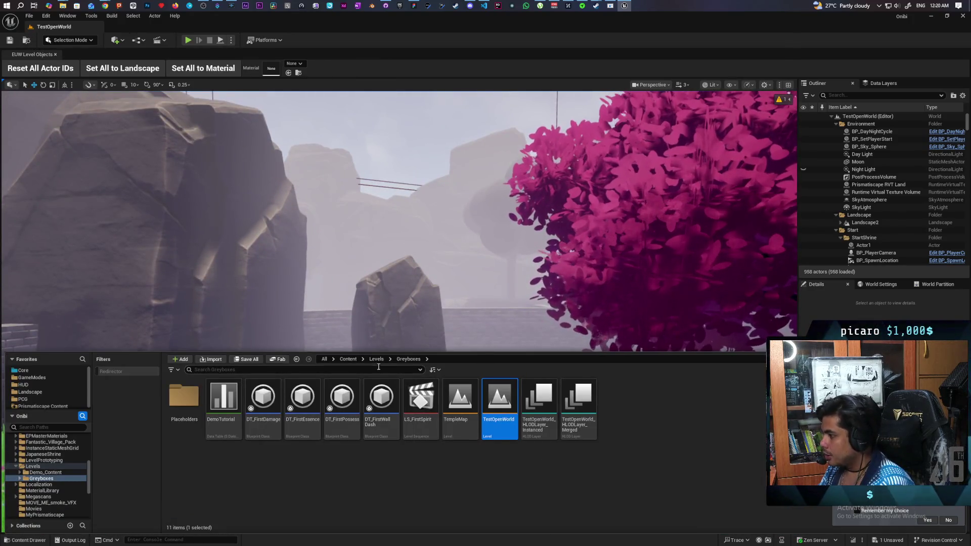
{"action": "left_click", "coordinate": [377, 359]}
{"action": "double_click", "coordinate": [618, 395]}
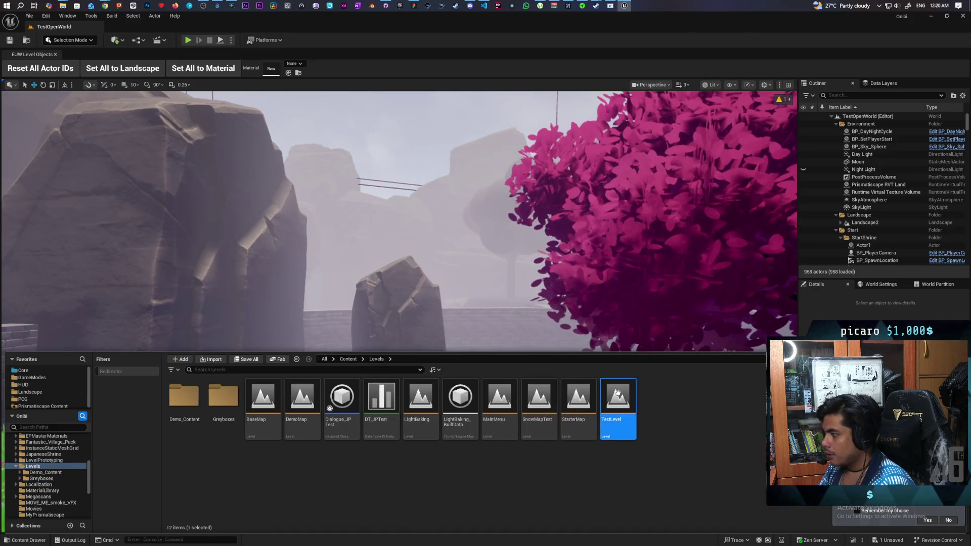
{"action": "left_click", "coordinate": [516, 370]}
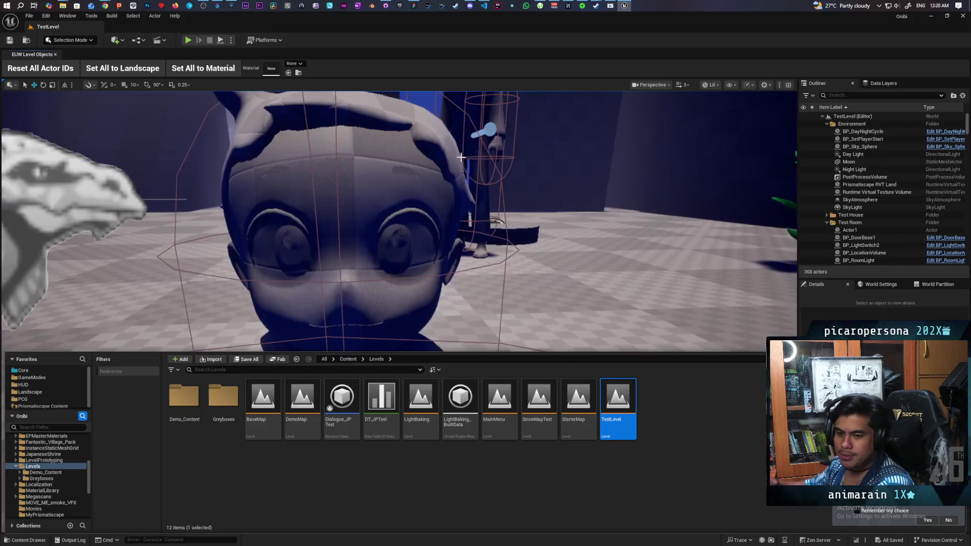
{"action": "scroll", "coordinate": [446, 160], "scroll_direction": "down", "scroll_amount": 10}
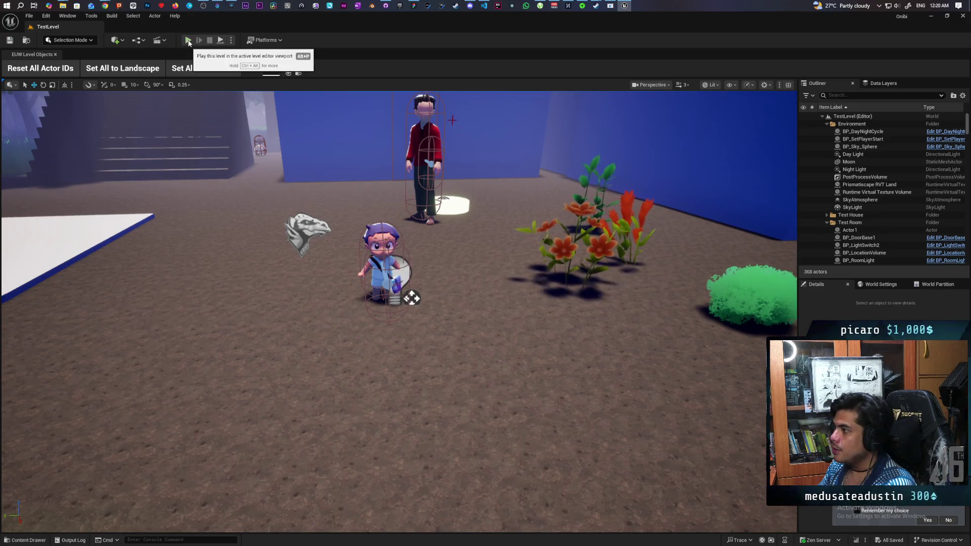
{"action": "left_click", "coordinate": [188, 42]}
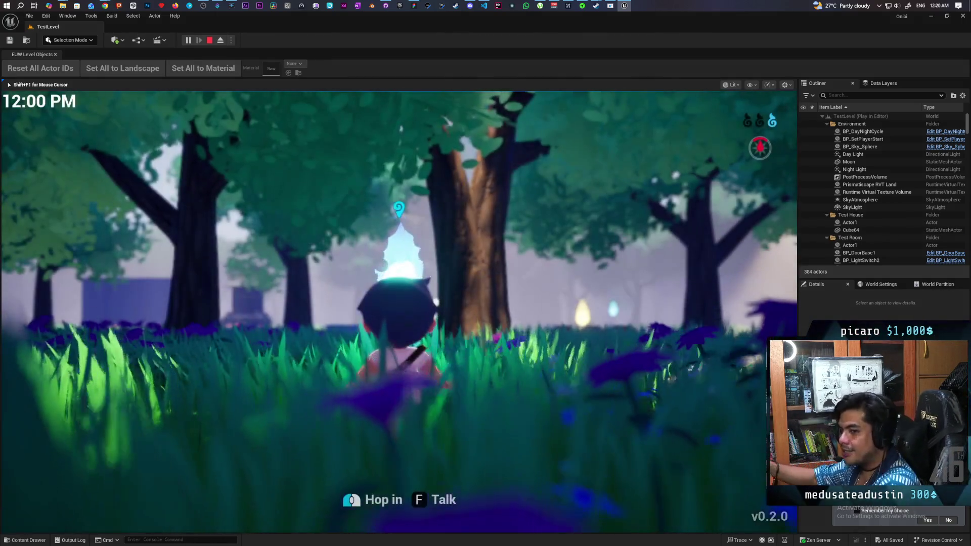
Walk the character through the forest to the house and around the yard near the red NPC.
{"action": "key", "text": "w"}
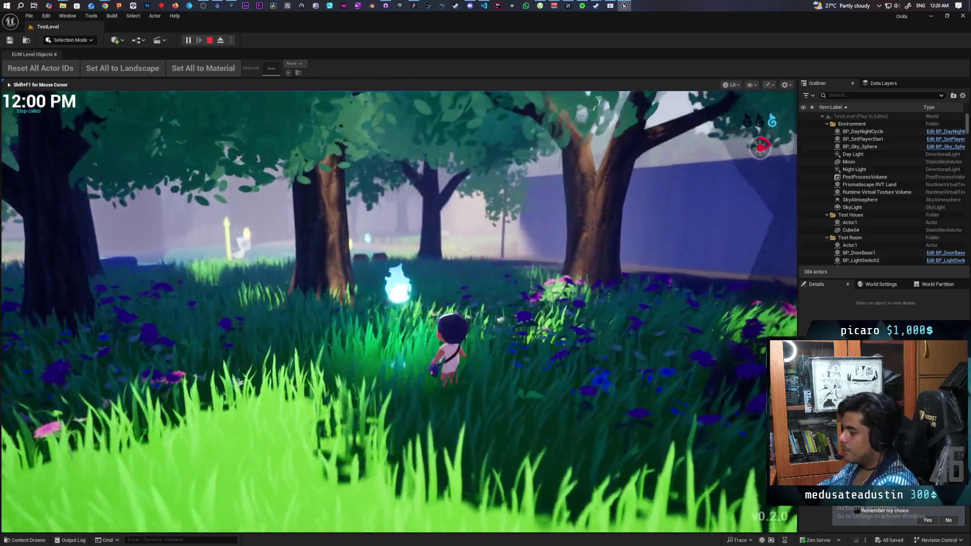
{"action": "key", "text": "w"}
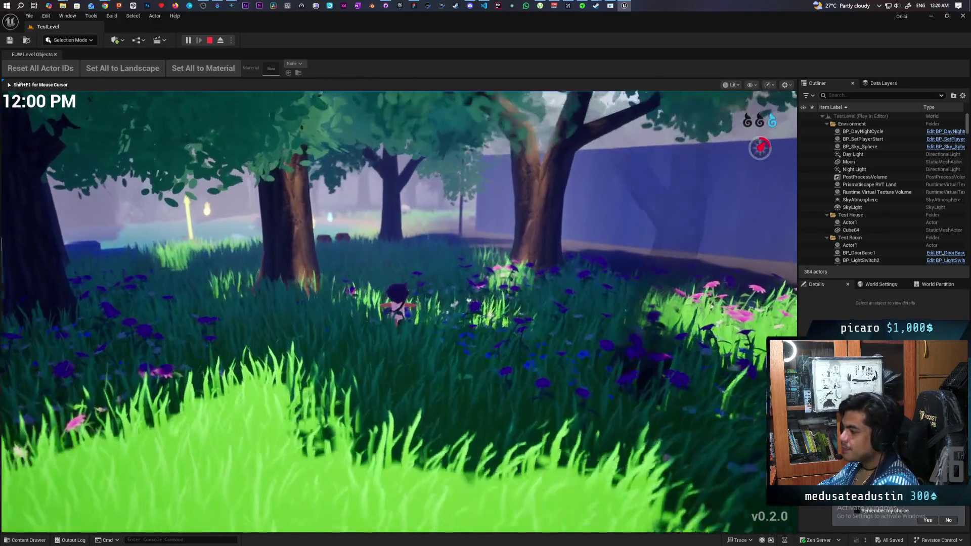
{"action": "key", "text": "w"}
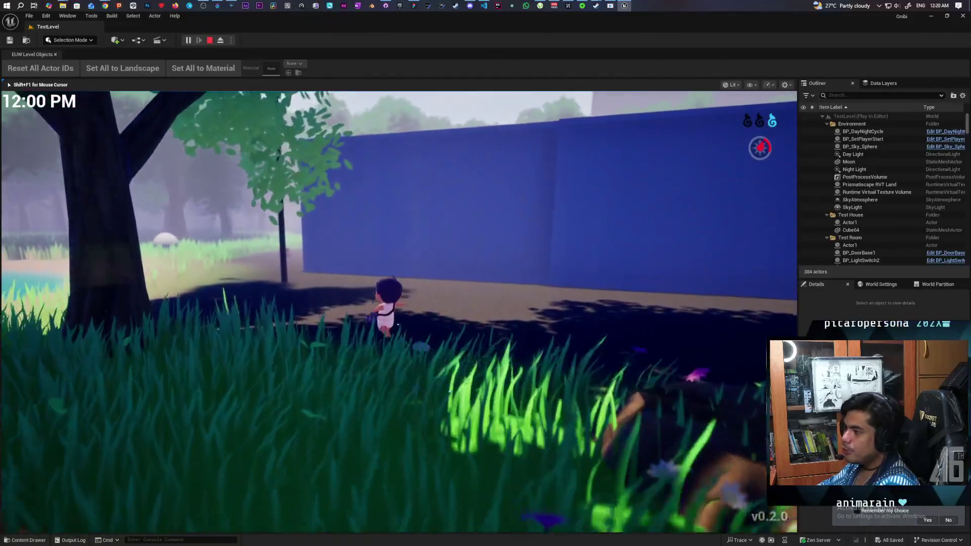
{"action": "key", "text": "w"}
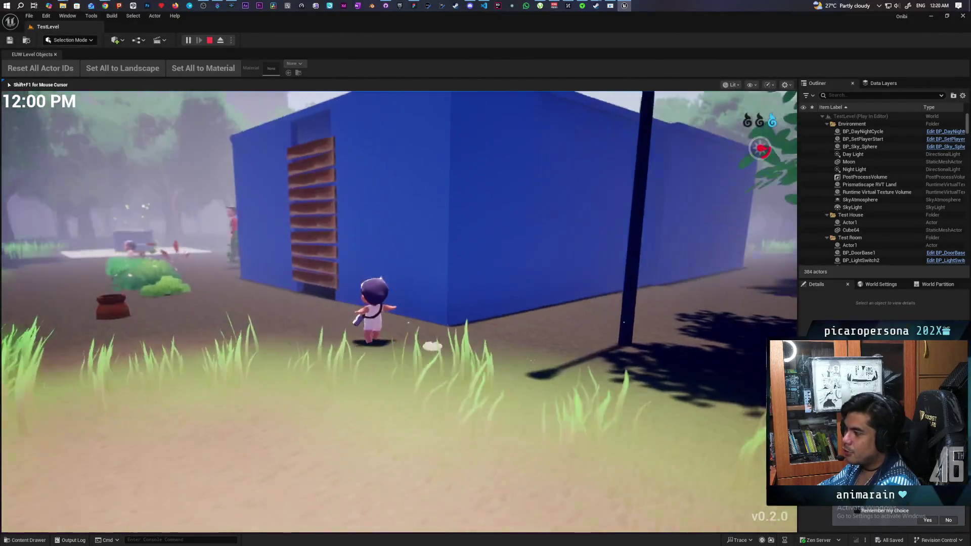
{"action": "key", "text": "a"}
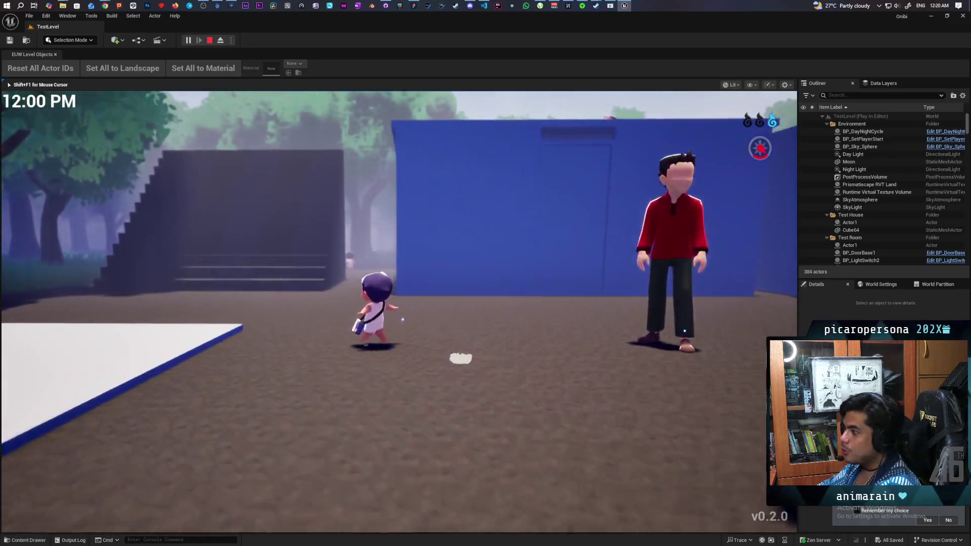
{"action": "key", "text": "a"}
{"action": "key", "text": "s"}
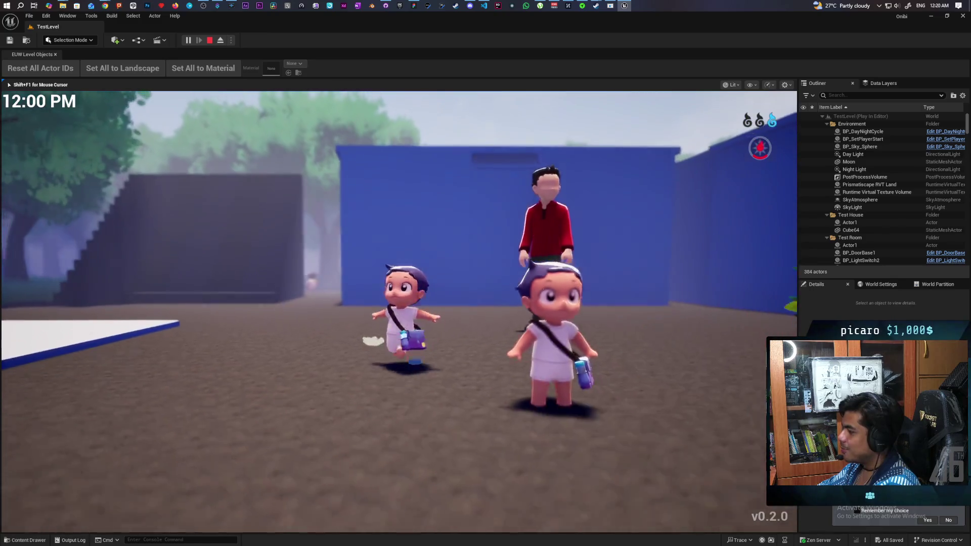
{"action": "key", "text": "a"}
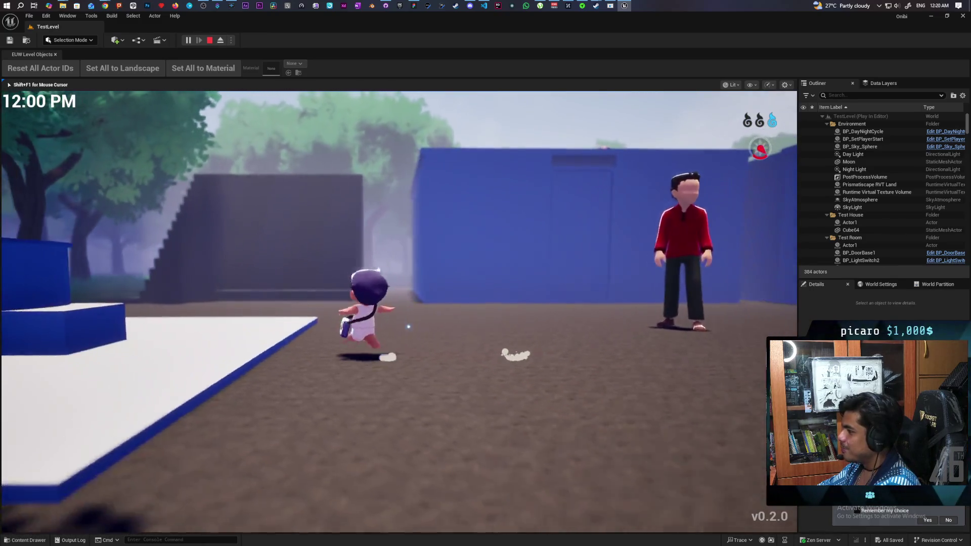
{"action": "key", "text": "s"}
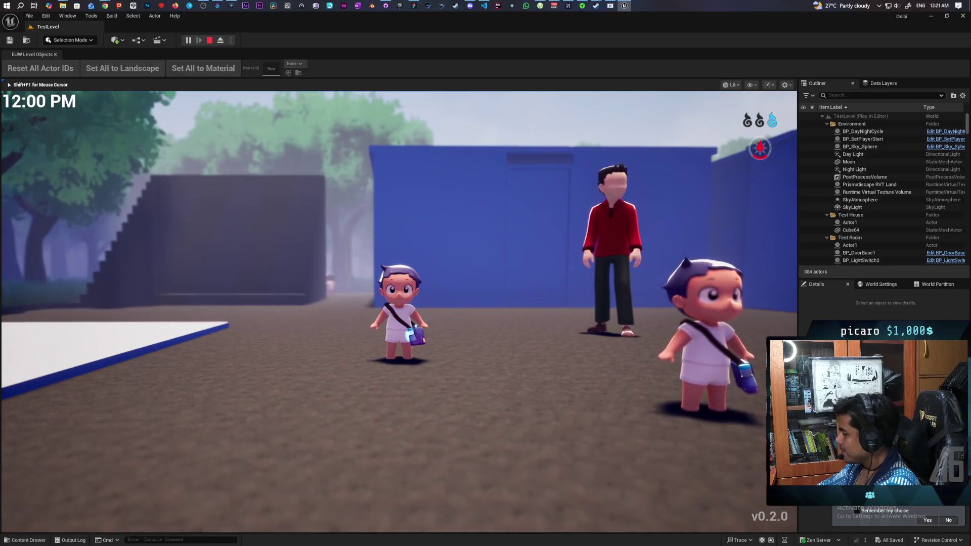
{"action": "key", "text": "w"}
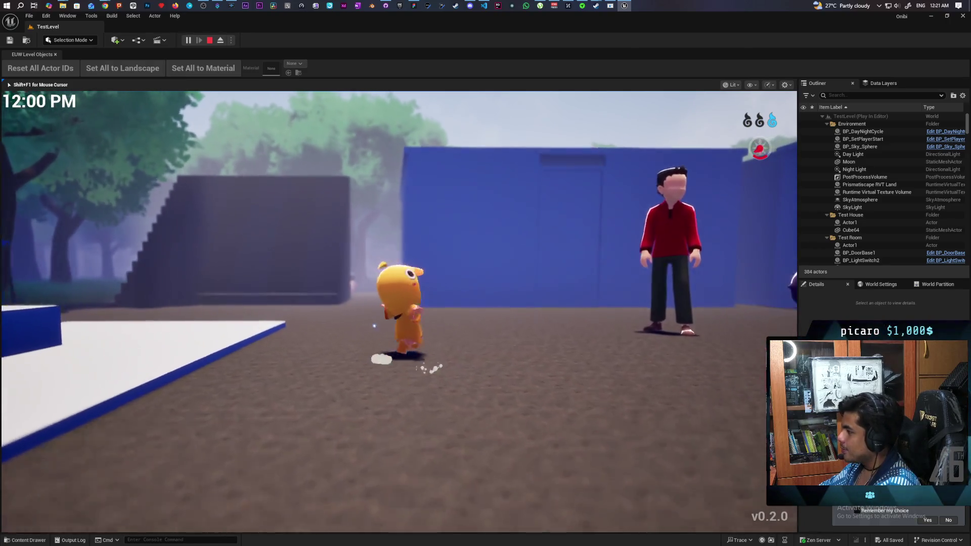
{"action": "key", "text": "s"}
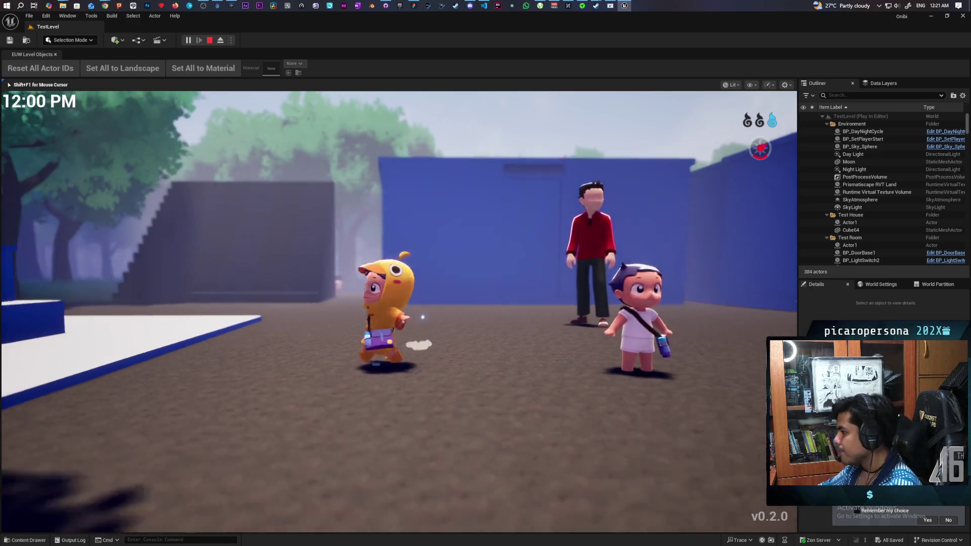
{"action": "key", "text": "d"}
{"action": "key", "text": "s"}
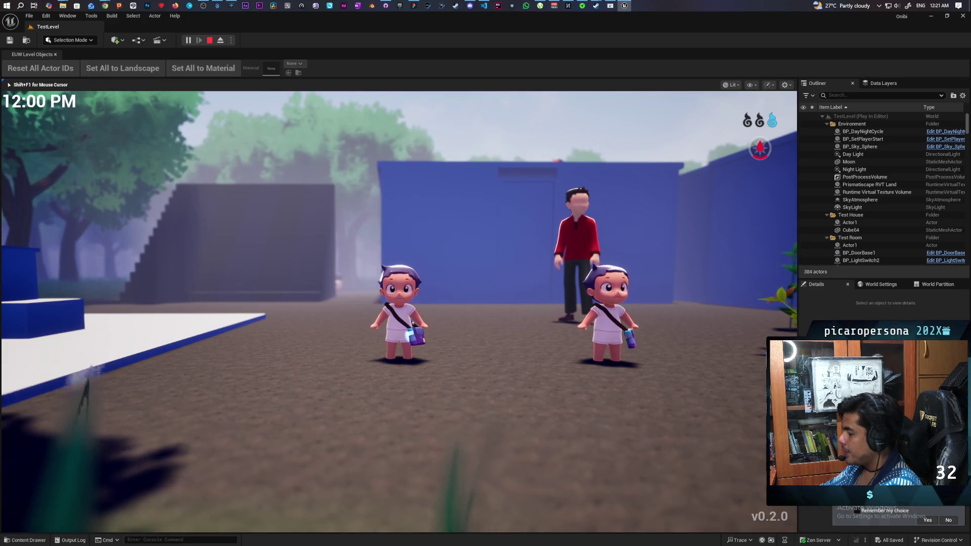
{"action": "key", "text": "d"}
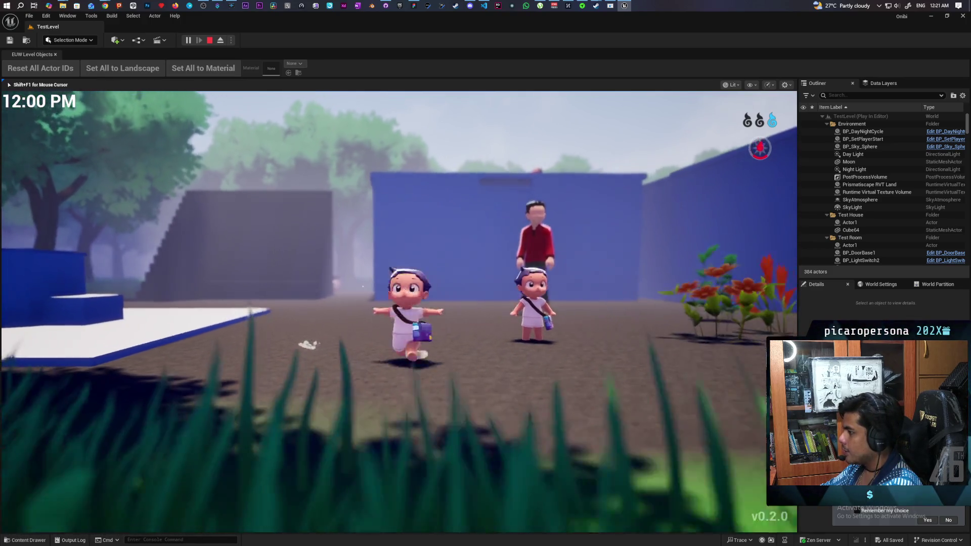
{"action": "key", "text": "s"}
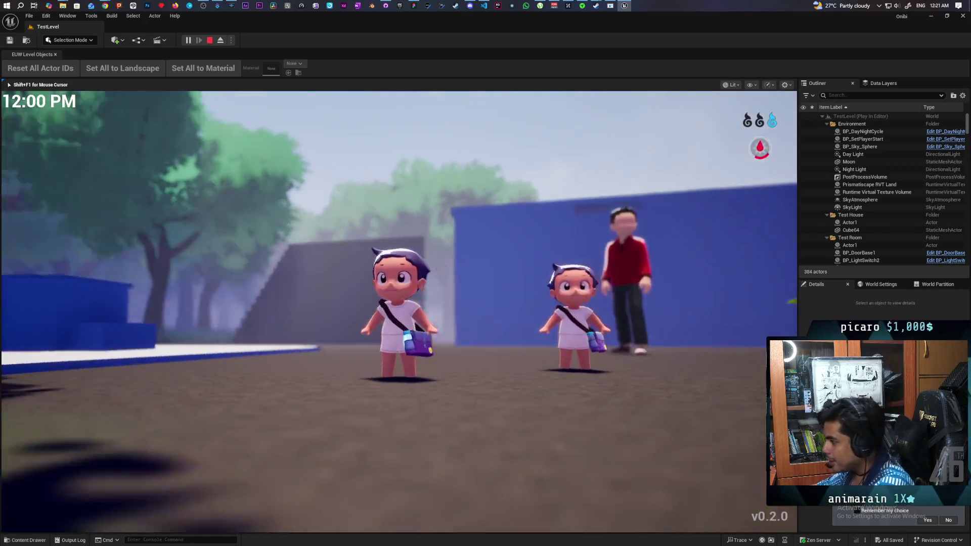
{"action": "key", "text": "w"}
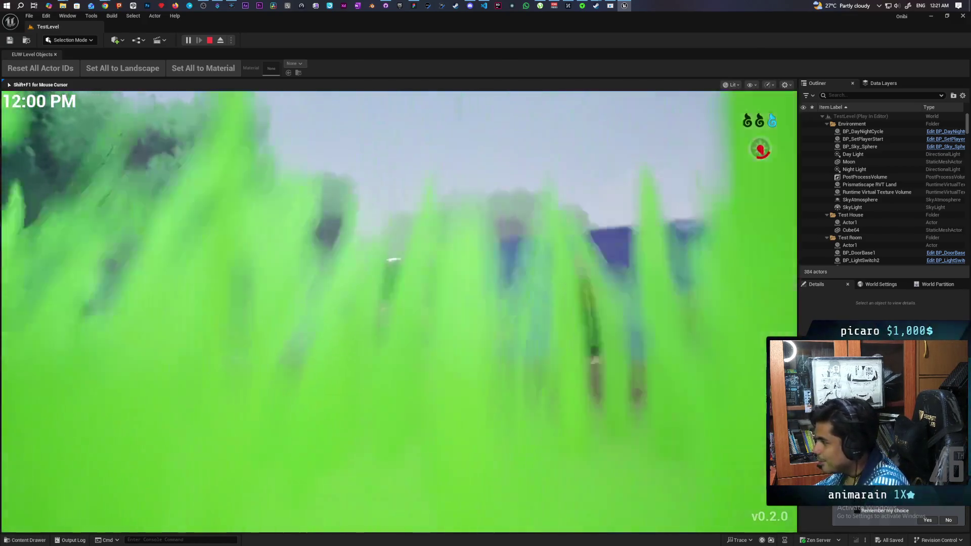
{"action": "key", "text": "s"}
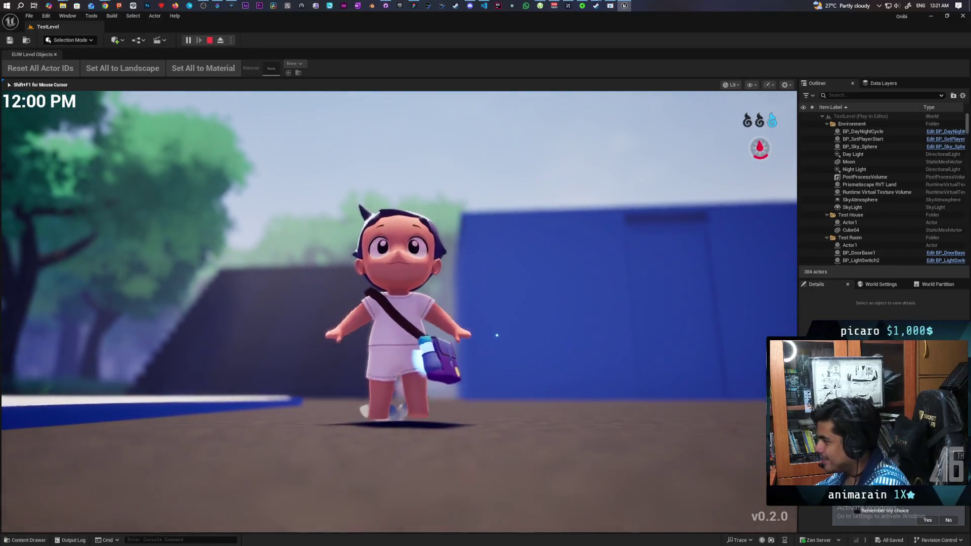
{"action": "key", "text": "a"}
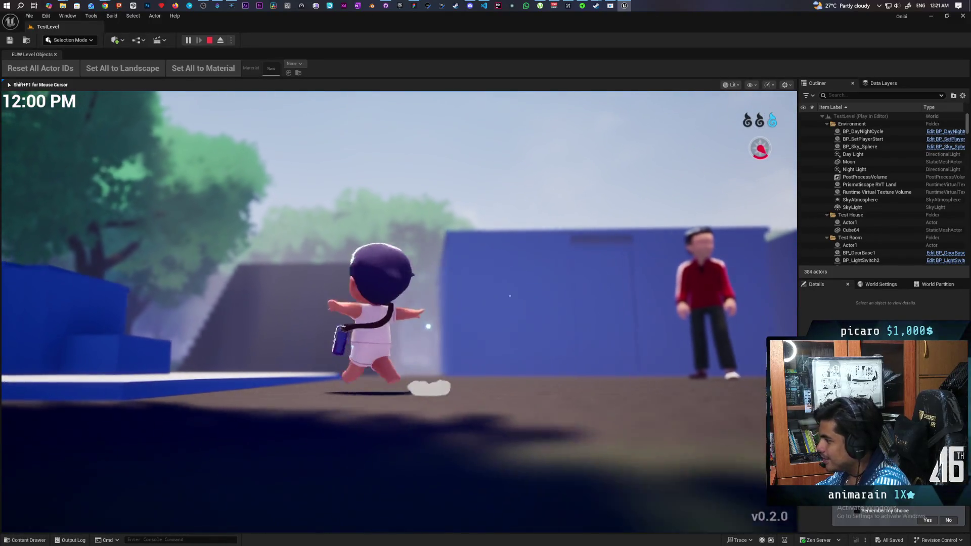
{"action": "key", "text": "d"}
{"action": "key", "text": "w"}
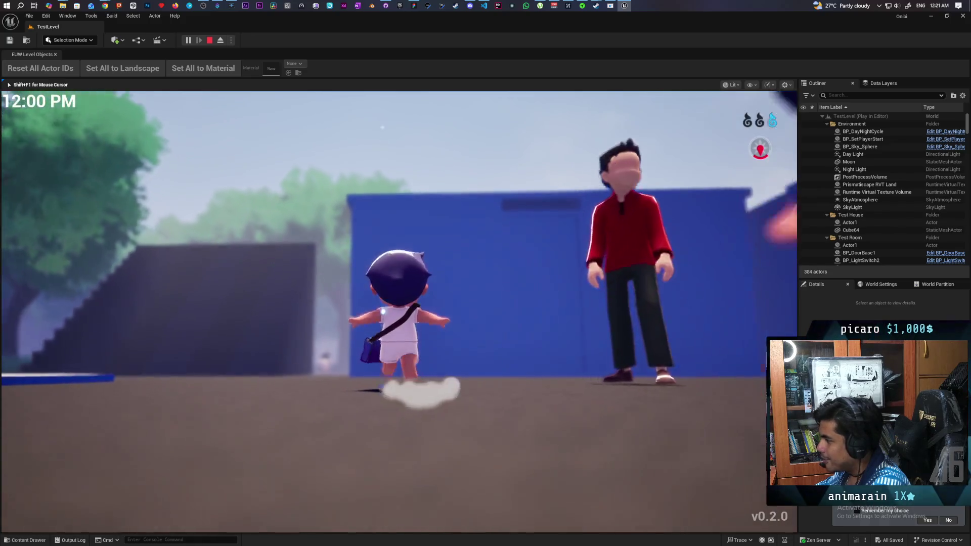
Enter the blue room with F and walk around the flame spirit.
{"action": "key", "text": "f"}
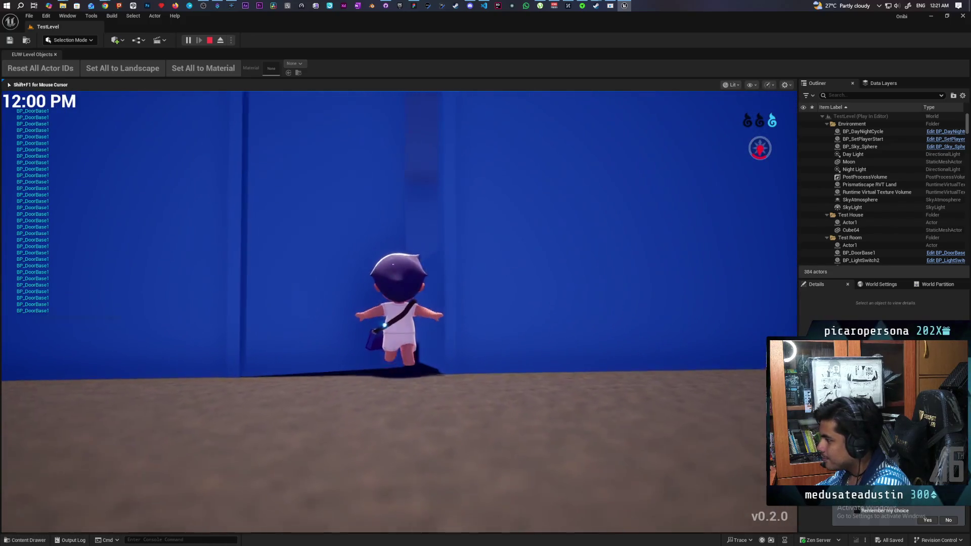
{"action": "key", "text": "s"}
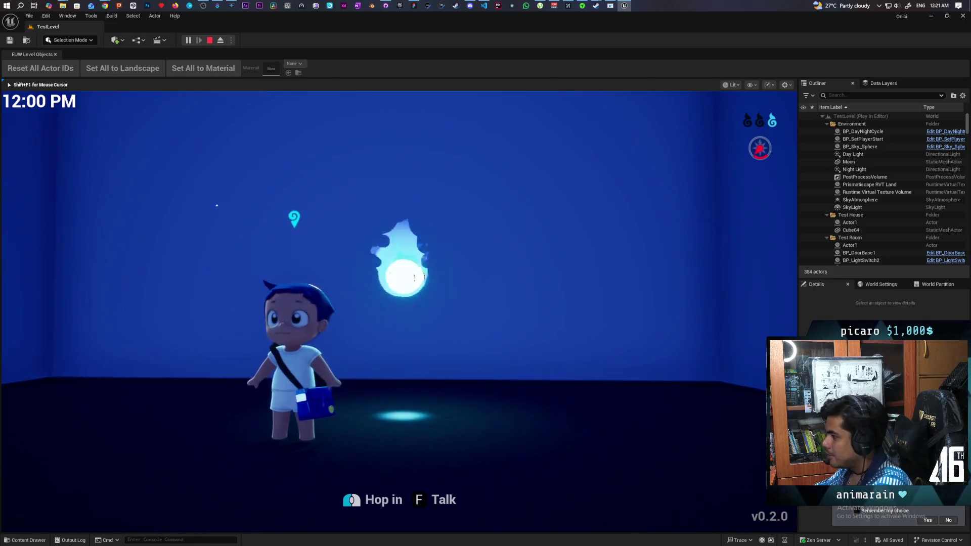
{"action": "key", "text": "d"}
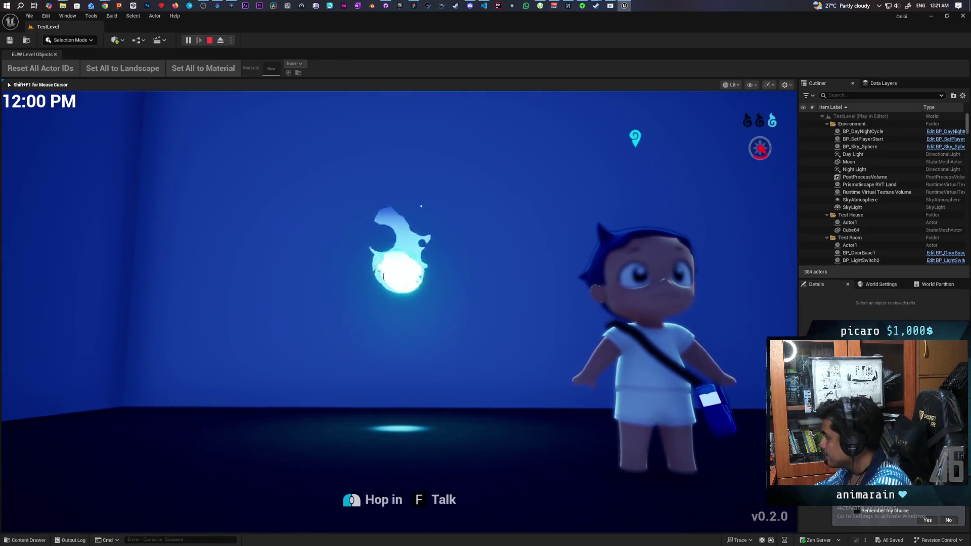
{"action": "key", "text": "a"}
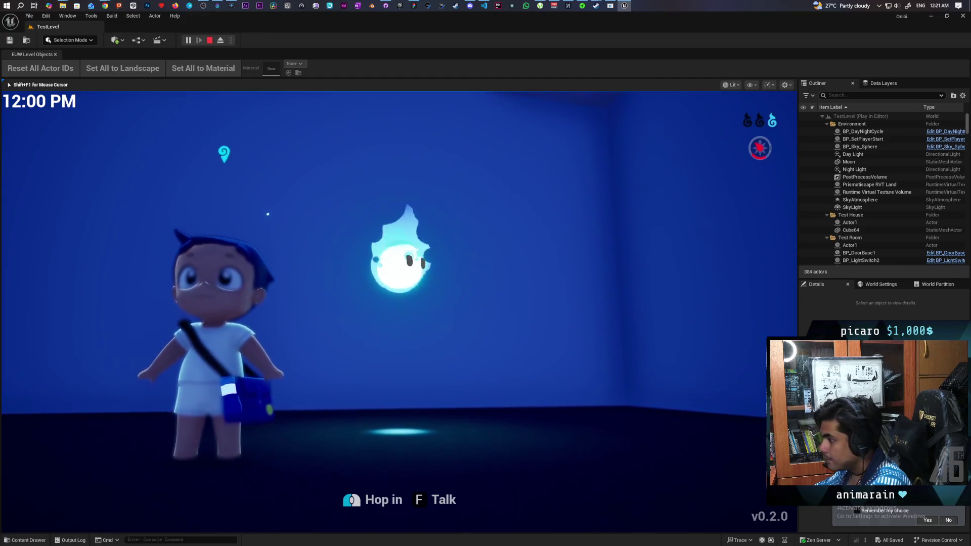
{"action": "key", "text": "d"}
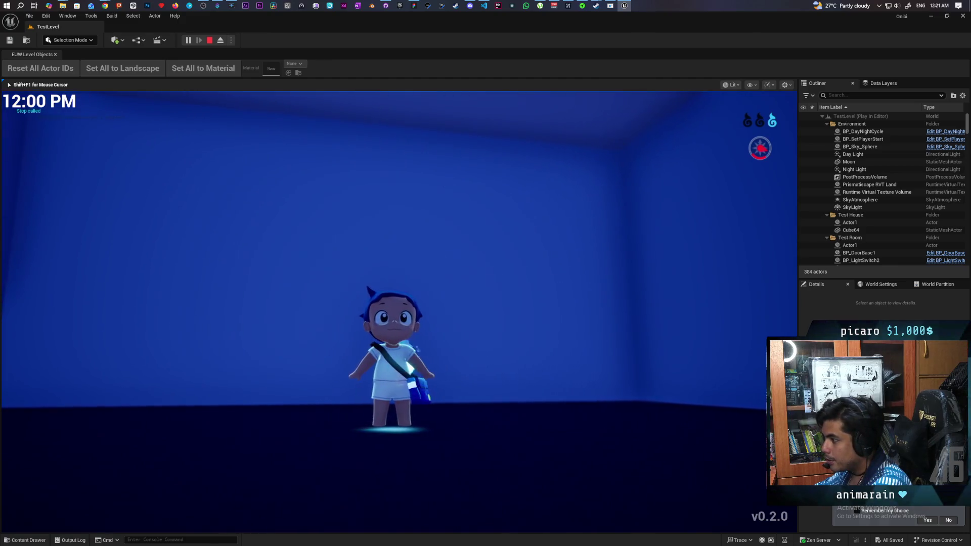
{"action": "key", "text": "s"}
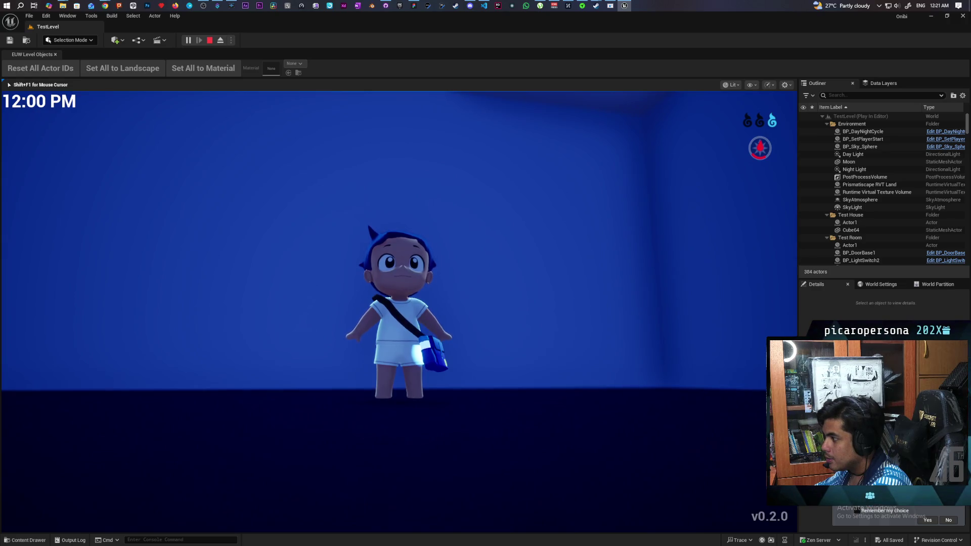
{"action": "key", "text": "w"}
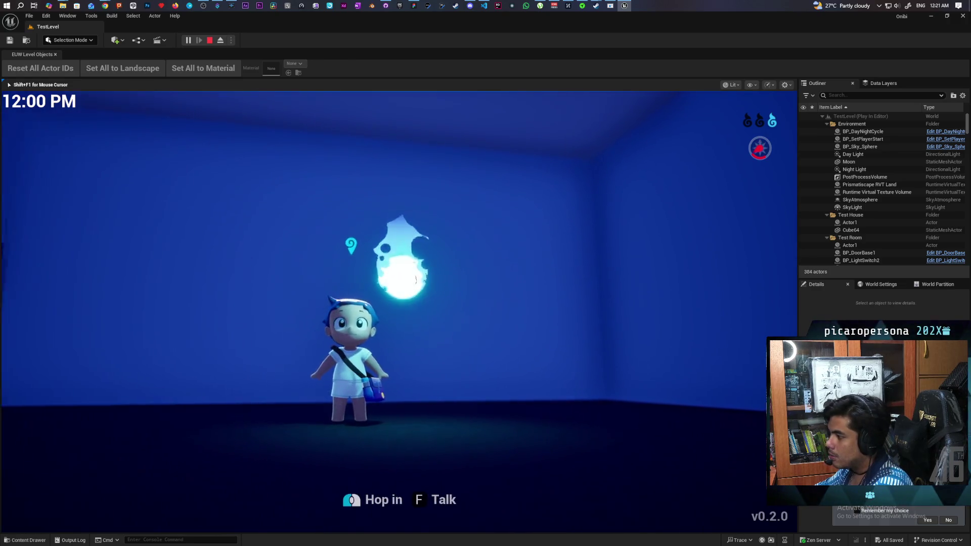
{"action": "key", "text": "d"}
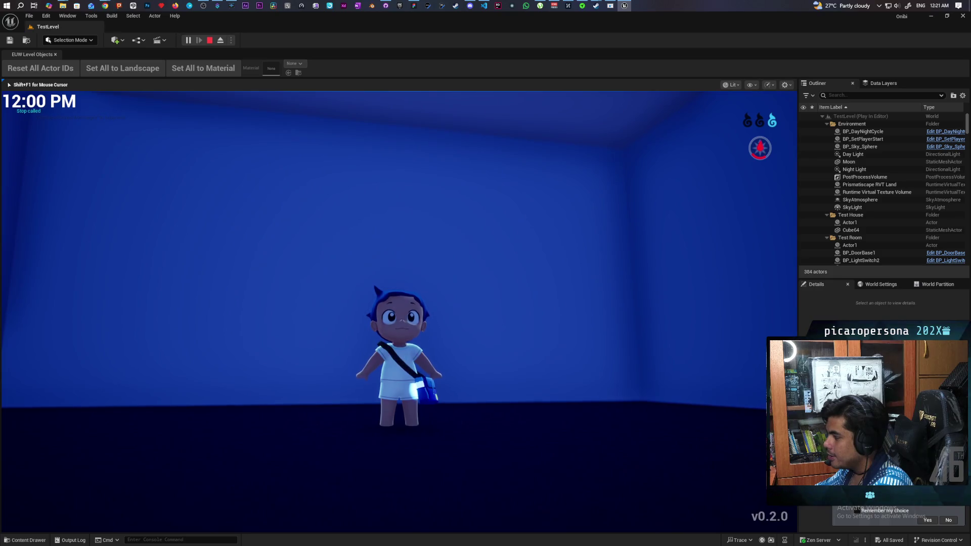
{"action": "key", "text": "s"}
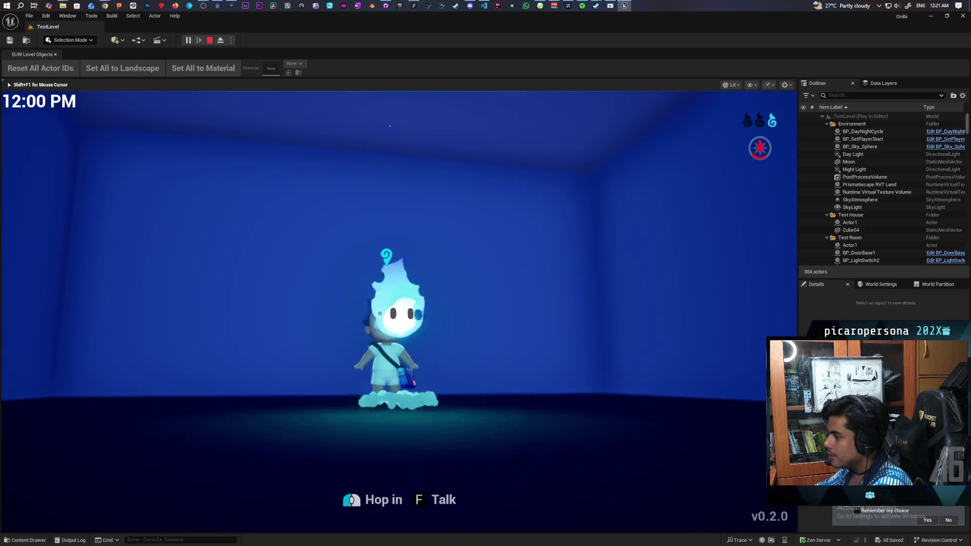
{"action": "key", "text": "a"}
{"action": "key", "text": "d"}
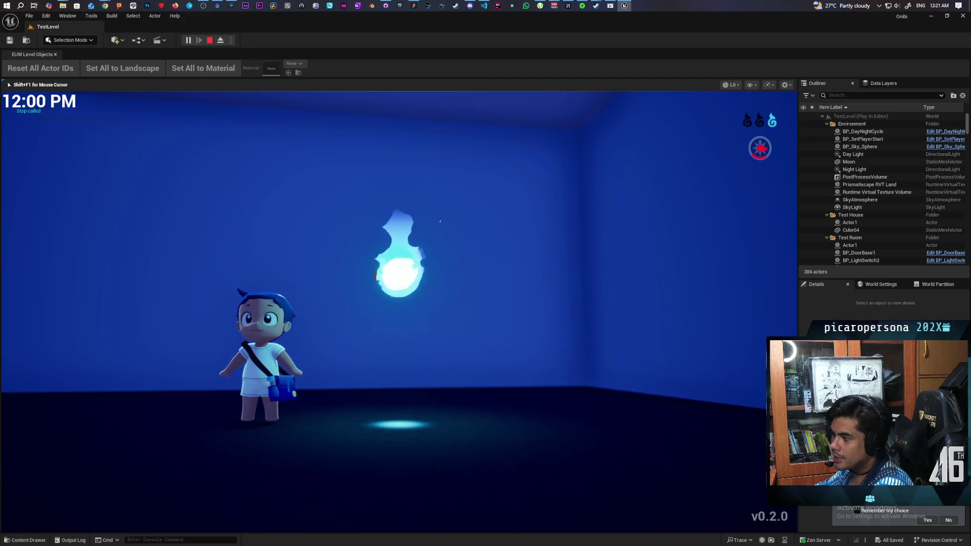
{"action": "key", "text": "w"}
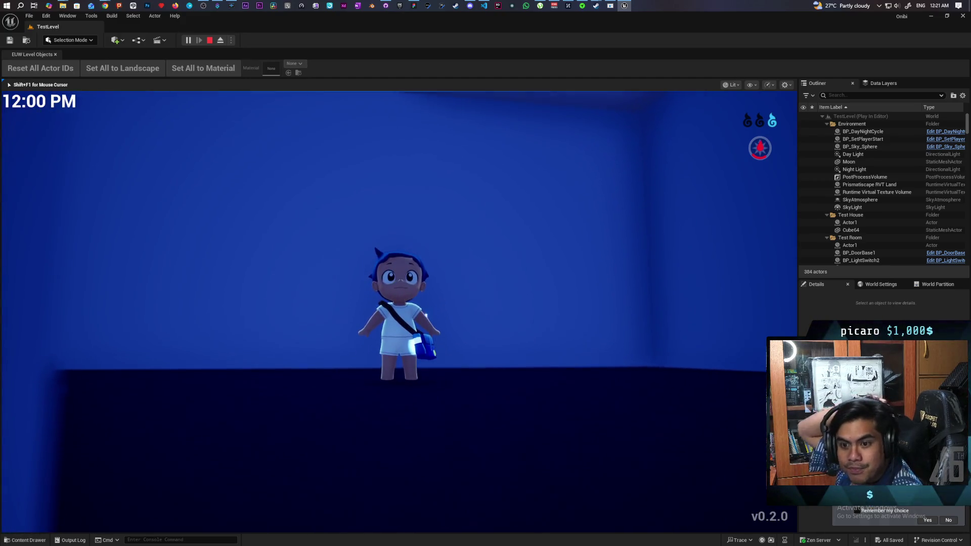
Walk out of the room and run around the yard by the blue wall.
{"action": "key", "text": "s"}
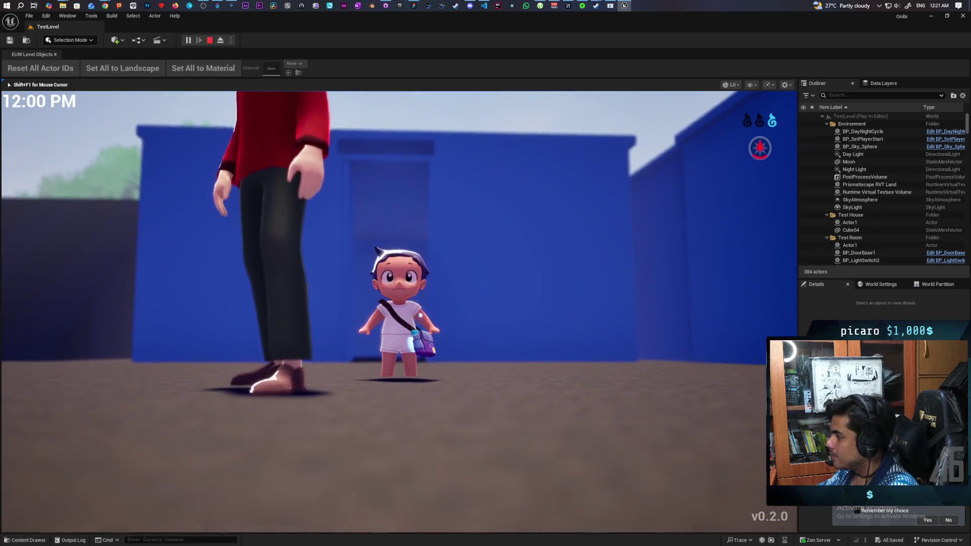
{"action": "key", "text": "d"}
{"action": "key", "text": "w"}
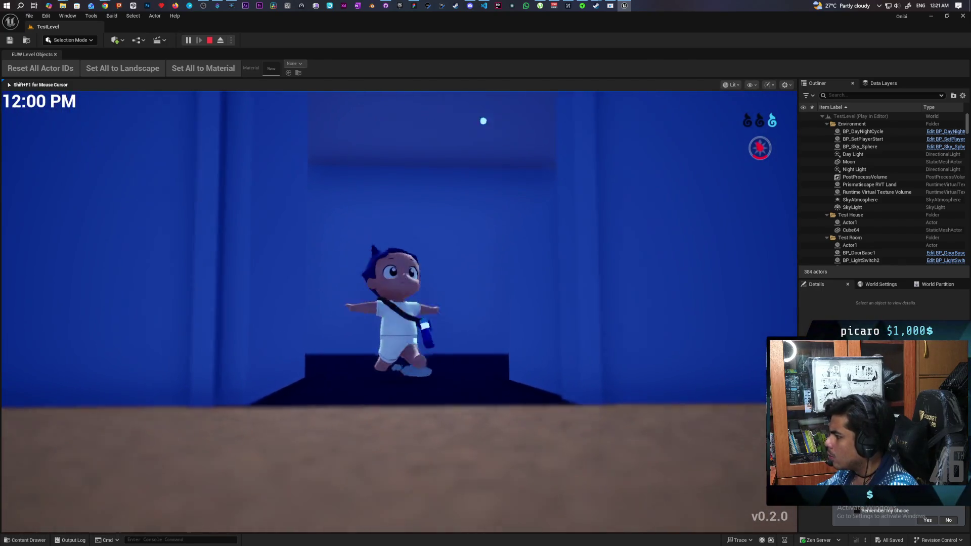
{"action": "key", "text": "s"}
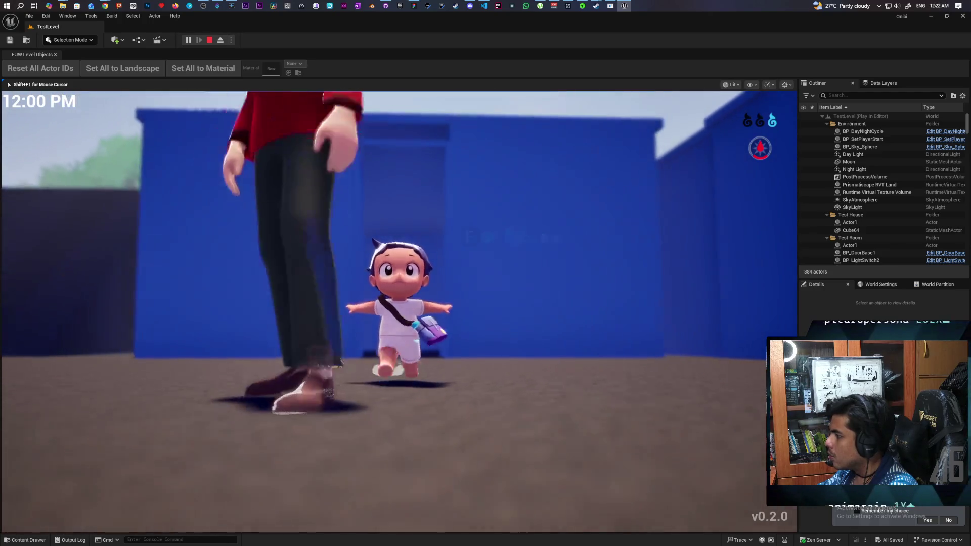
{"action": "key", "text": "a"}
{"action": "key", "text": "w"}
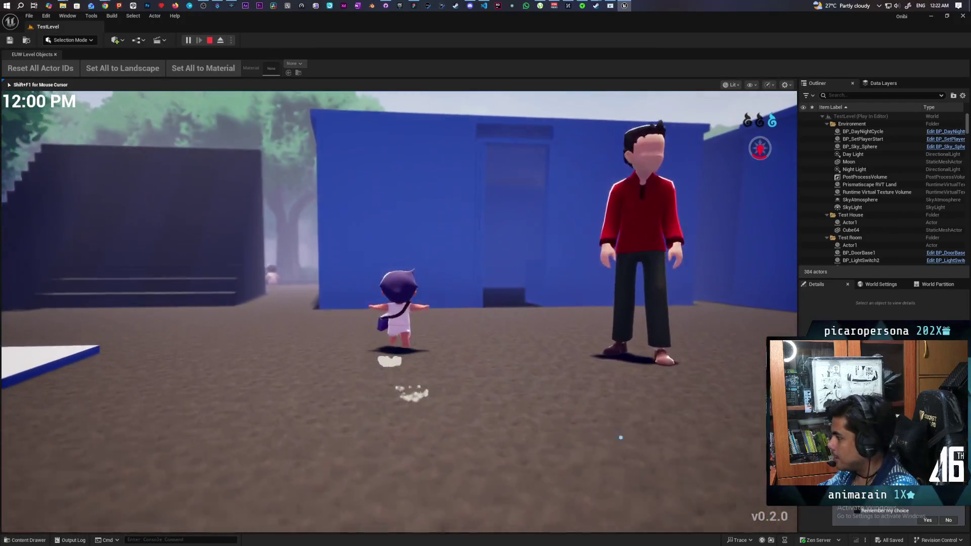
{"action": "key", "text": "s"}
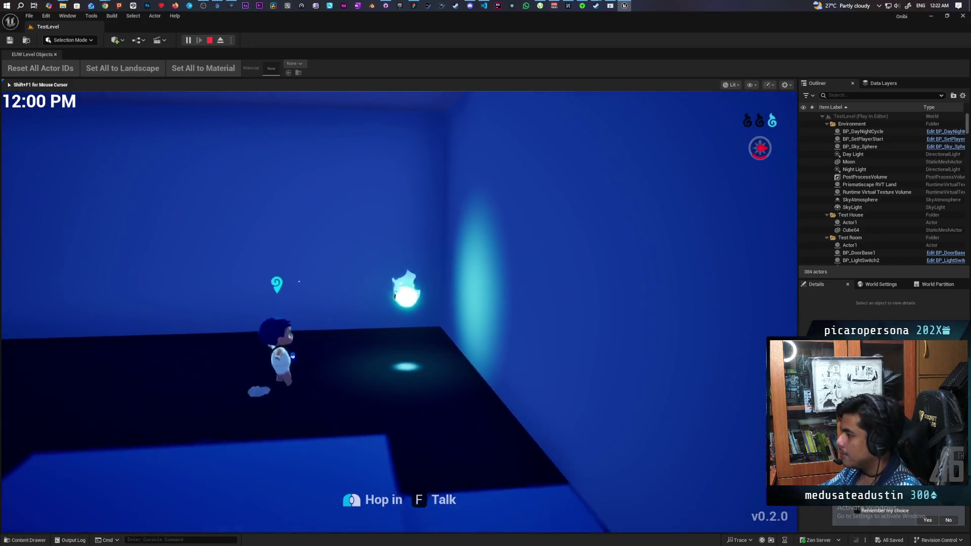
Run the character across the dark blue room and circle the glowing wisp.
{"action": "key", "text": "w"}
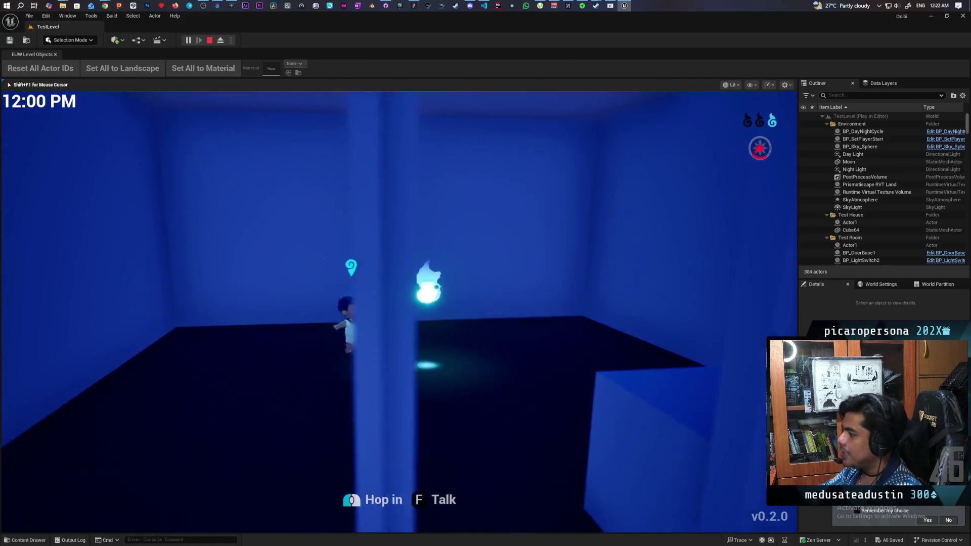
{"action": "key", "text": "w"}
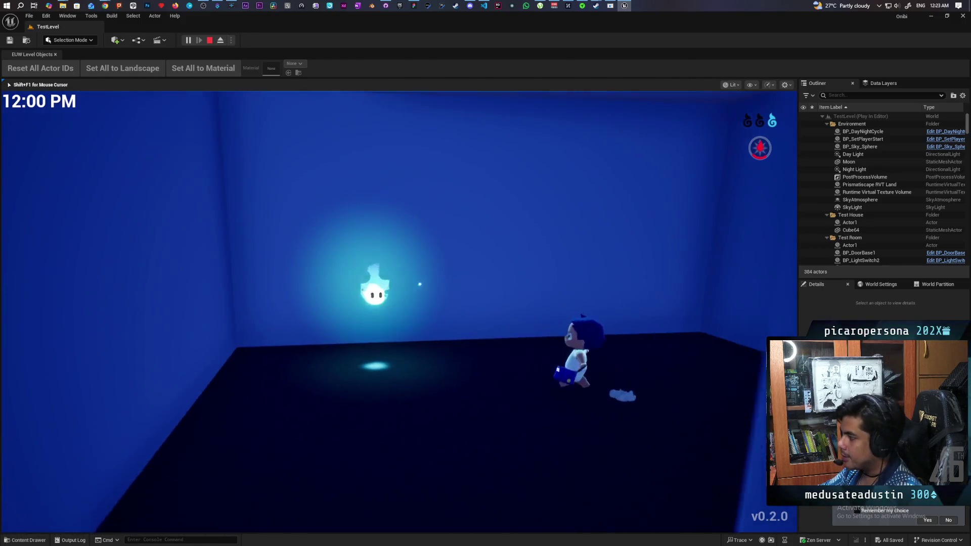
{"action": "key", "text": "w"}
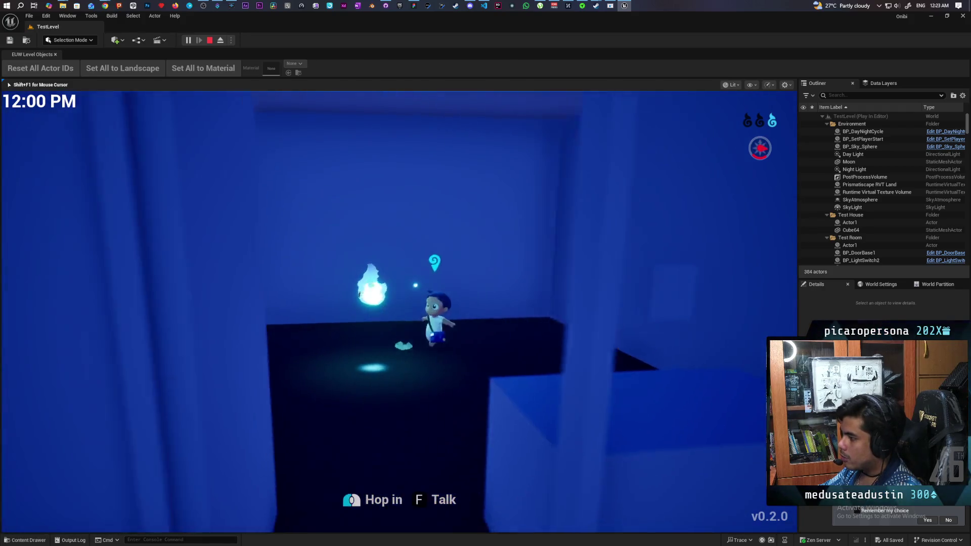
{"action": "key", "text": "w"}
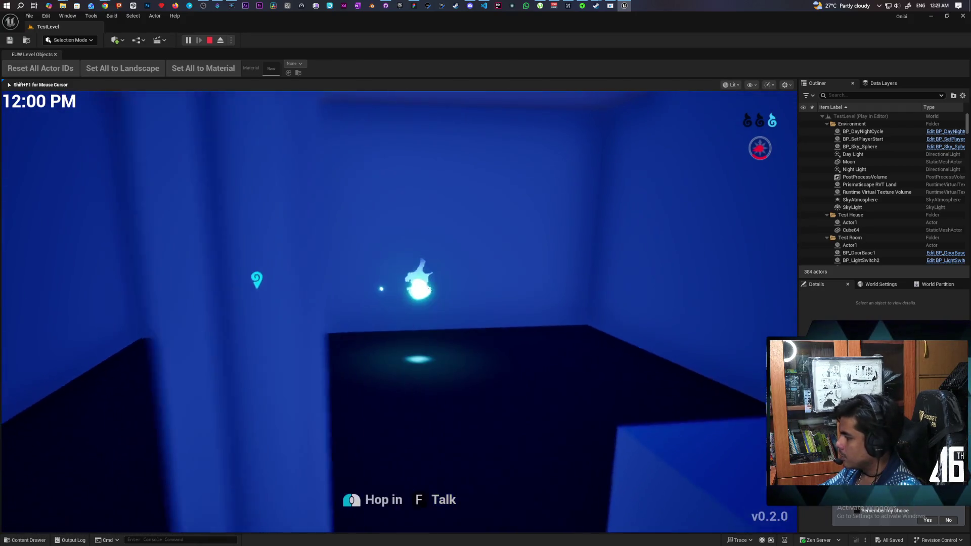
{"action": "key", "text": "w"}
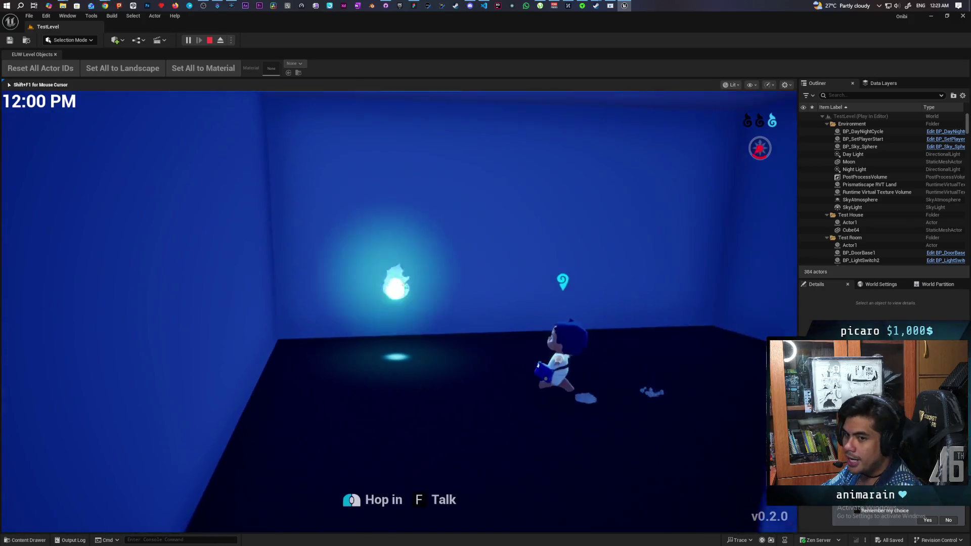
{"action": "key", "text": "w"}
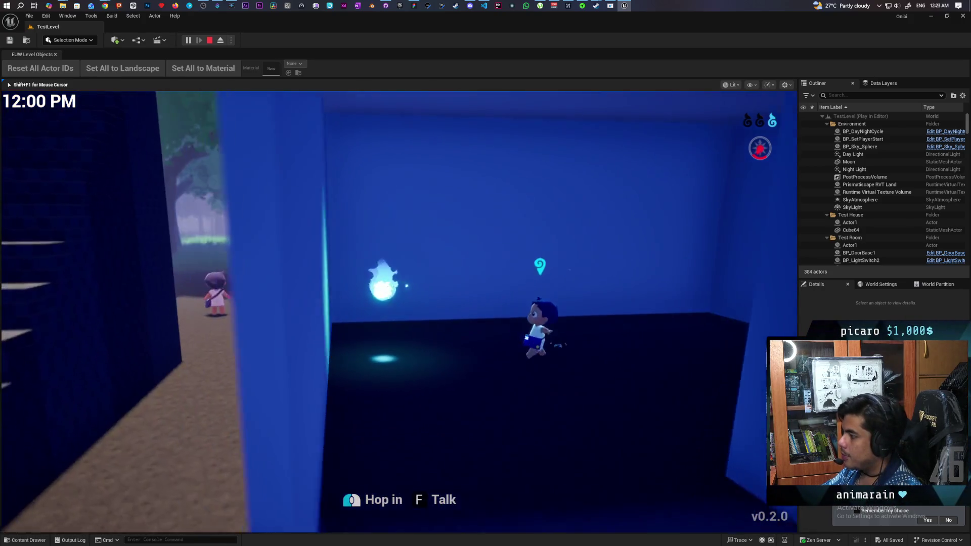
{"action": "key", "text": "w"}
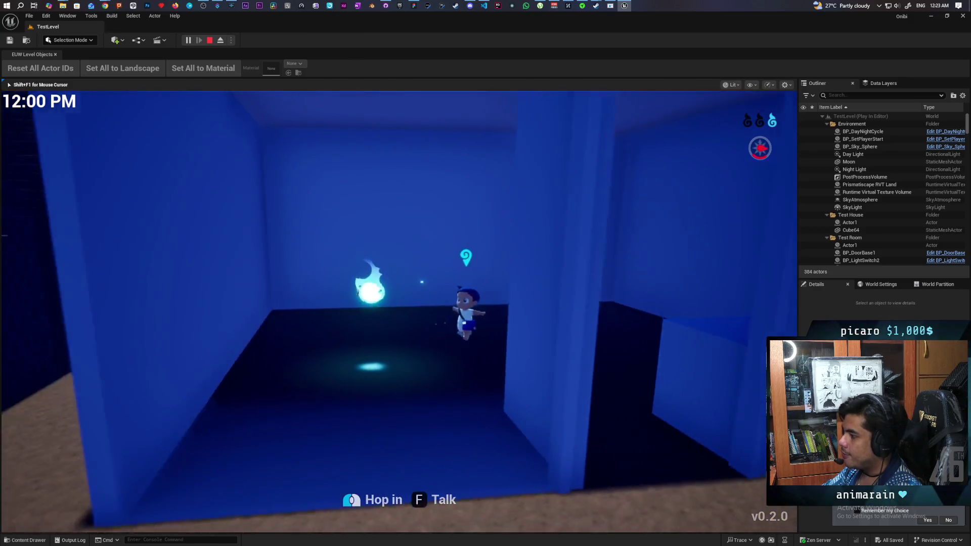
{"action": "key", "text": "w"}
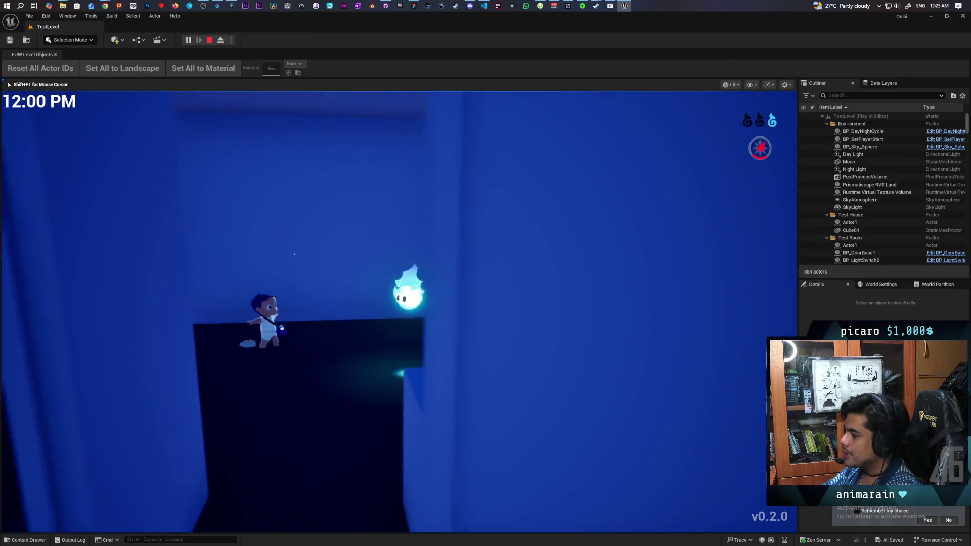
{"action": "key", "text": "w"}
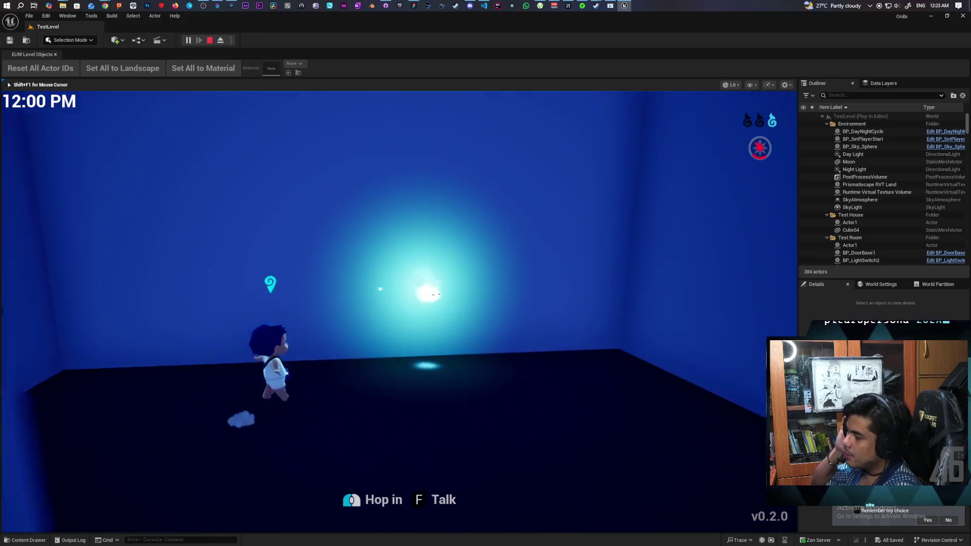
{"action": "key", "text": "w"}
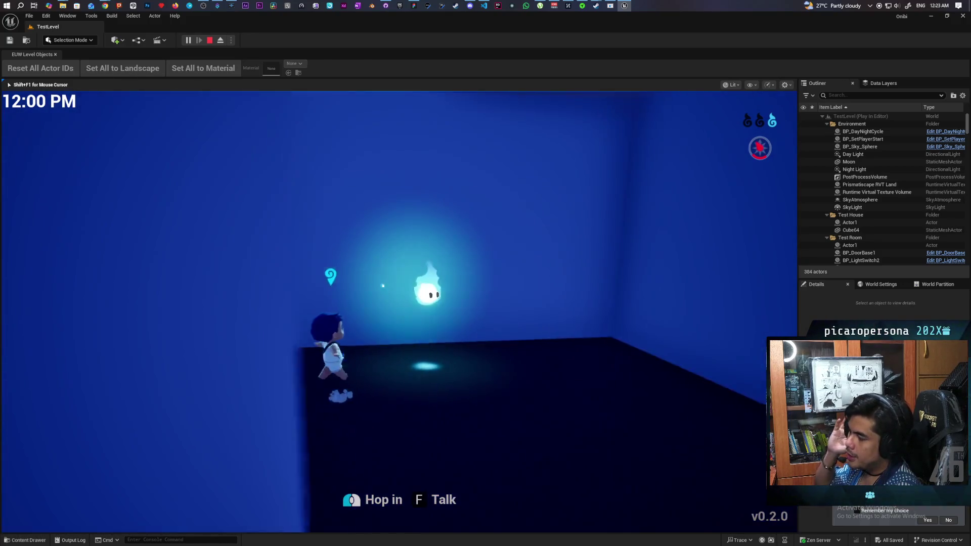
{"action": "key", "text": "w"}
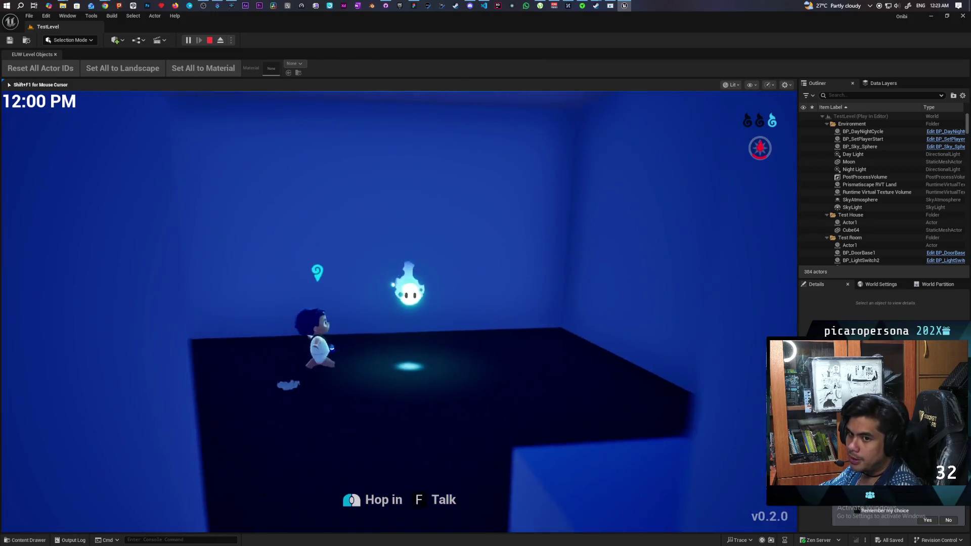
{"action": "key", "text": "w"}
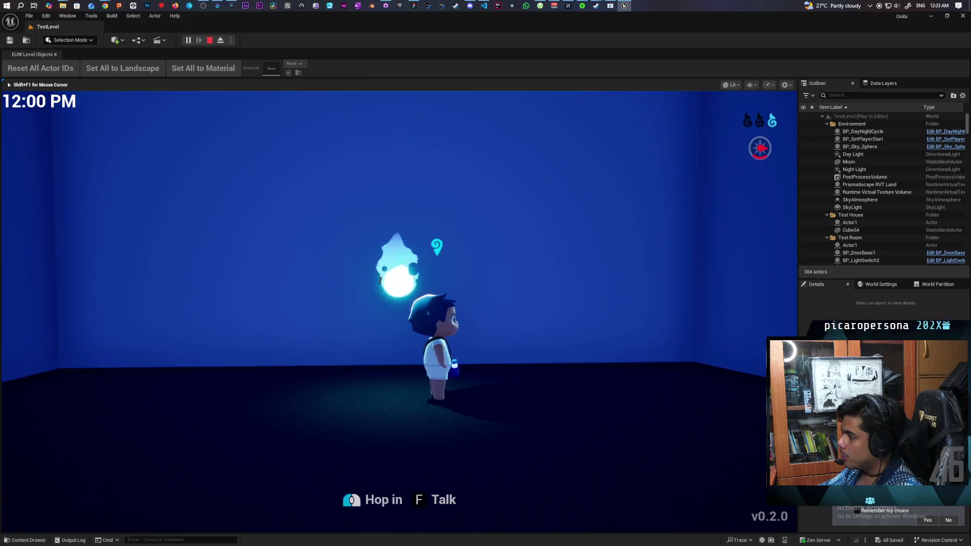
Step left and right beside the wisp, ending on the glowing floor spot.
{"action": "key", "text": "a"}
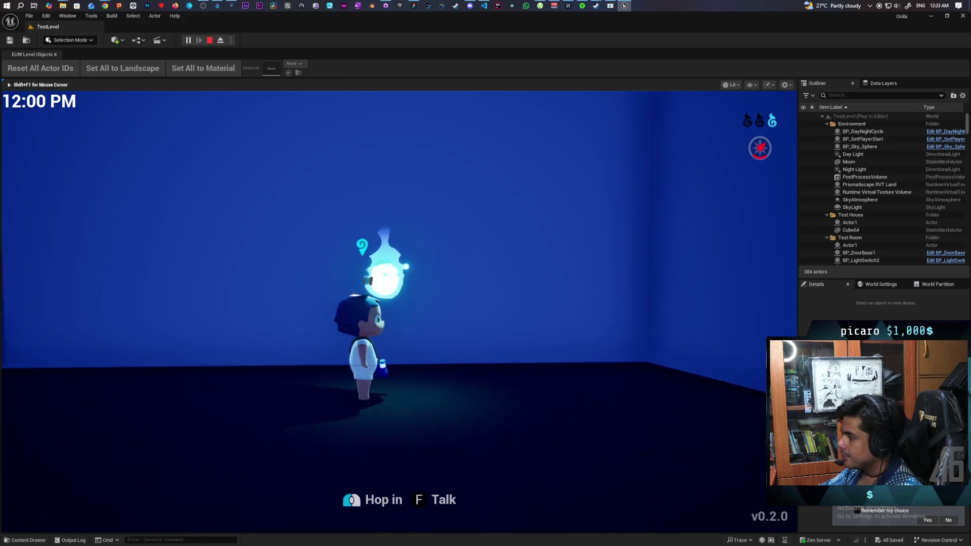
{"action": "key", "text": "d"}
{"action": "key", "text": "a"}
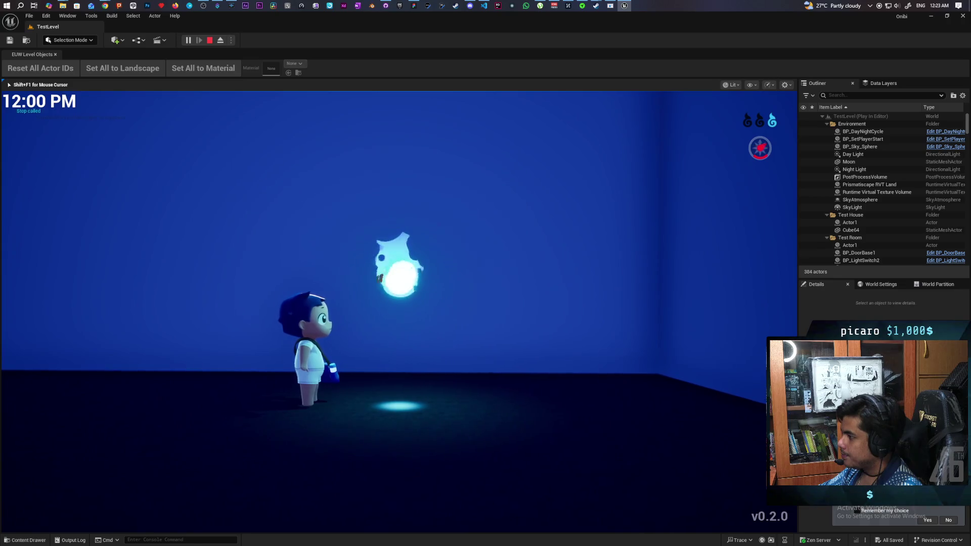
{"action": "key", "text": "d"}
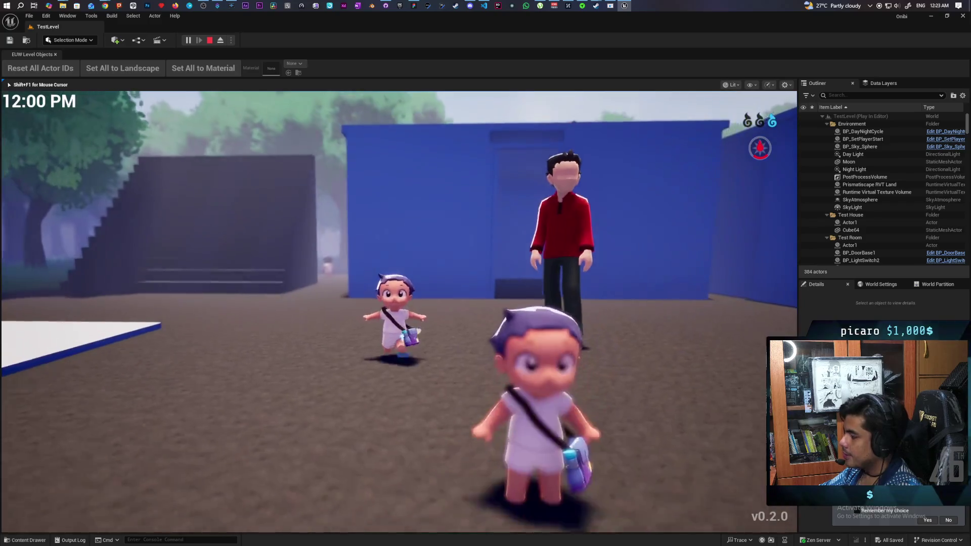
Run the character up the staircase and along the top of the blue box.
{"action": "key", "text": "w"}
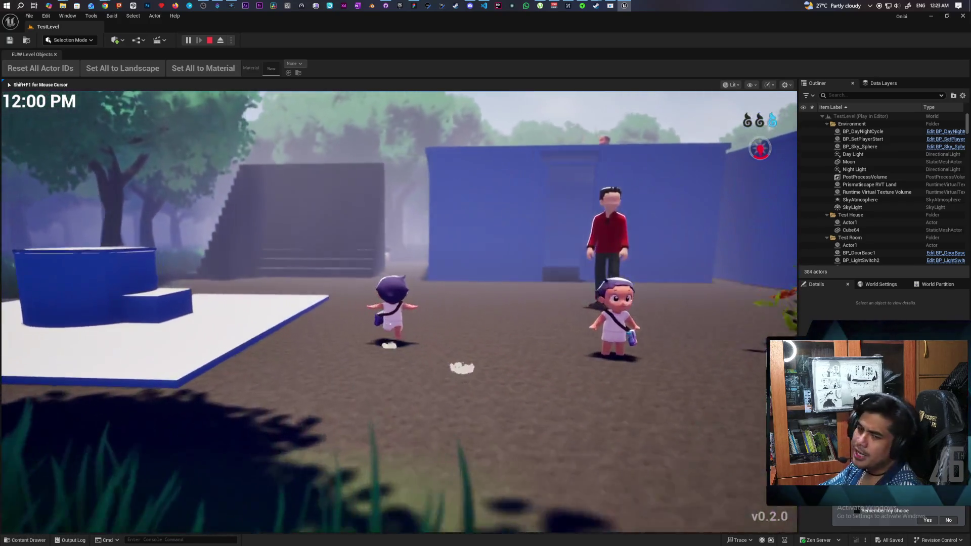
{"action": "key", "text": "w"}
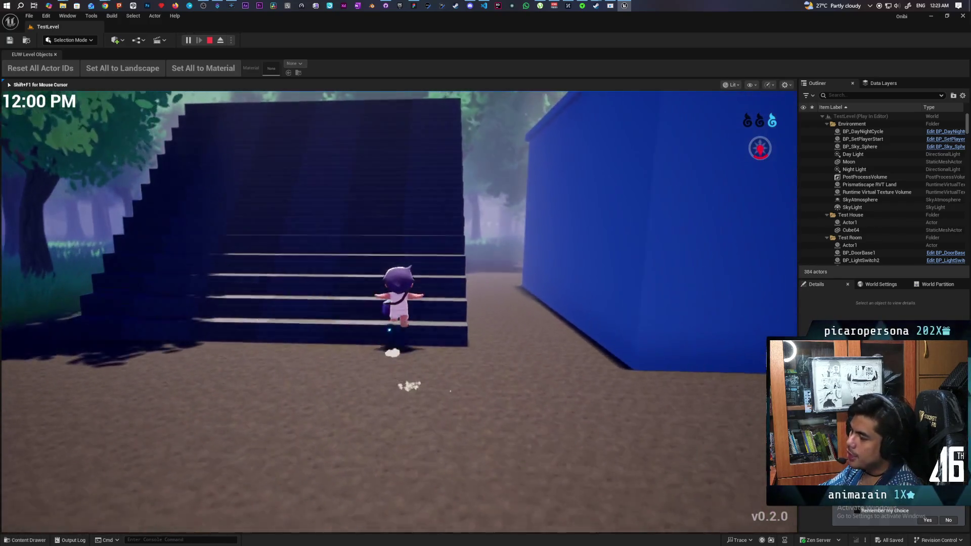
{"action": "key", "text": "w"}
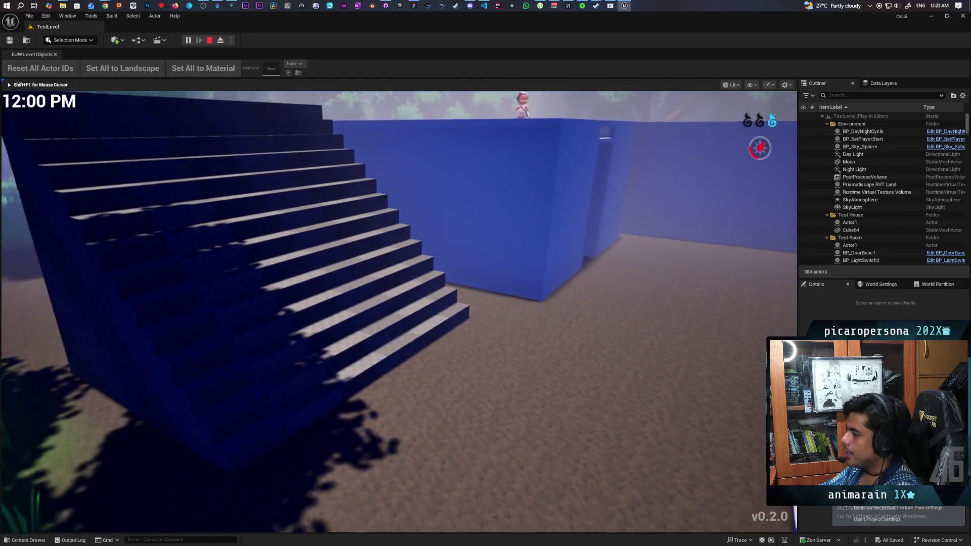
{"action": "key", "text": "w"}
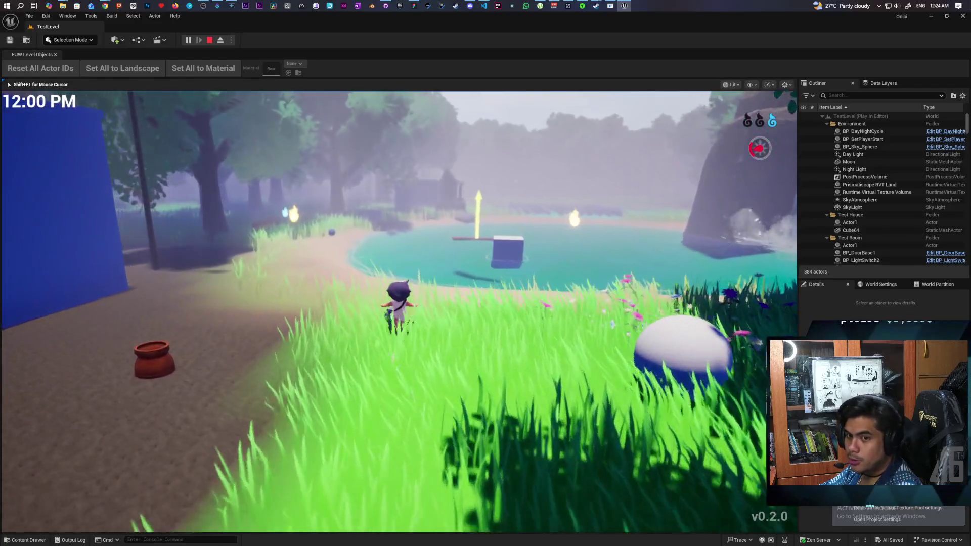
Run along the forest path and through the grass to the pots, then end Play-In-Editor.
{"action": "key", "text": "w"}
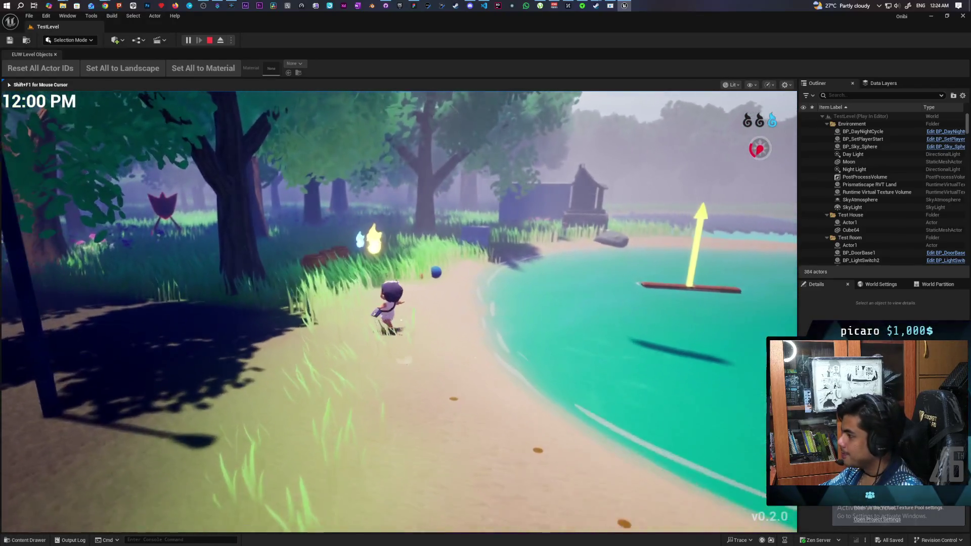
{"action": "key", "text": "s"}
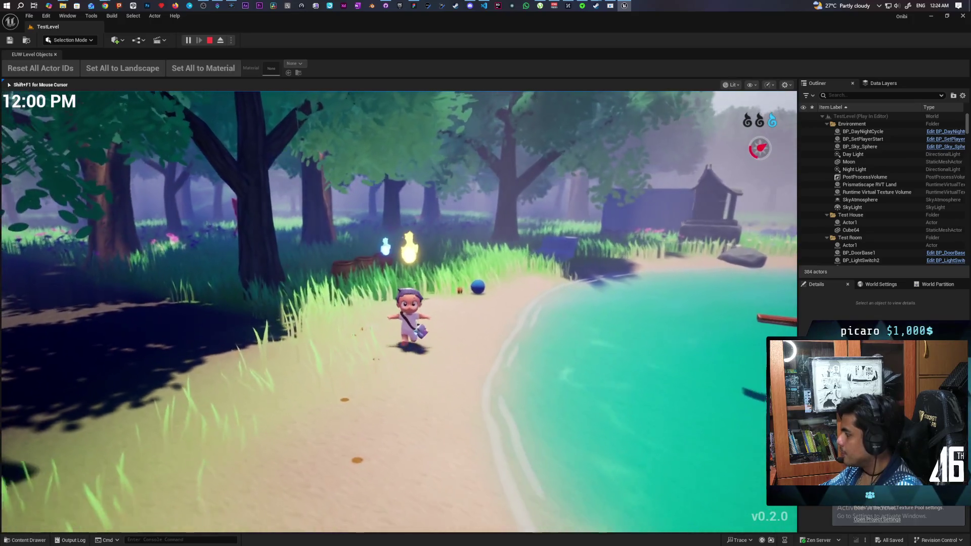
{"action": "key", "text": "w"}
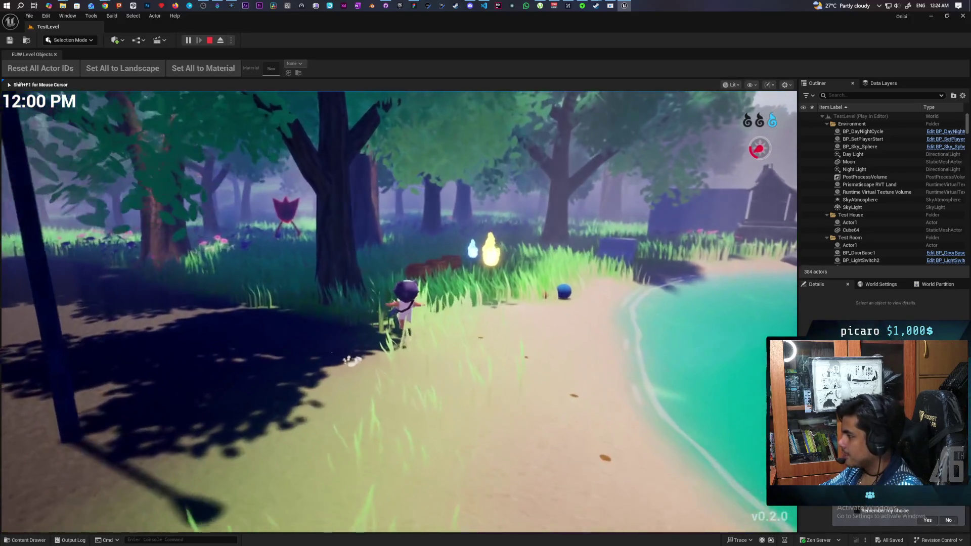
{"action": "key", "text": "w"}
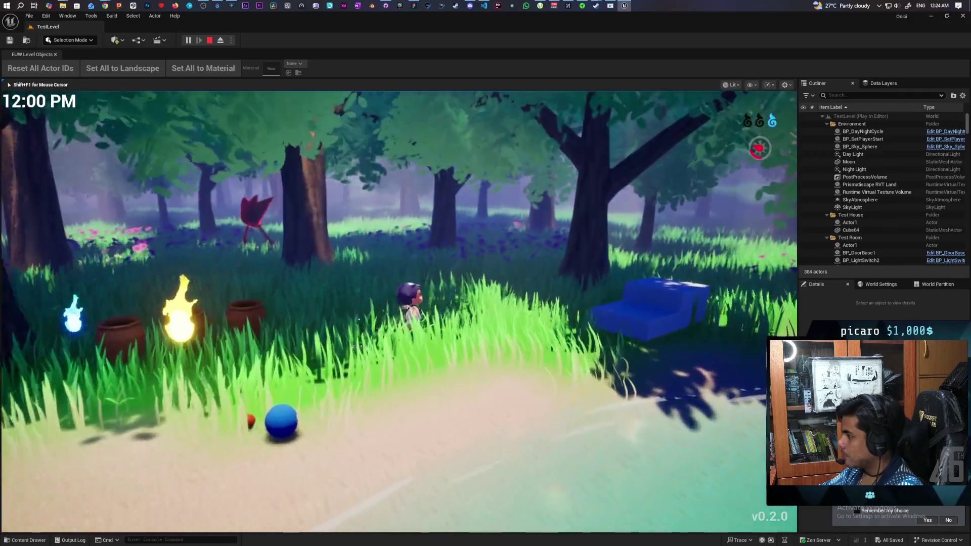
{"action": "key", "text": "w"}
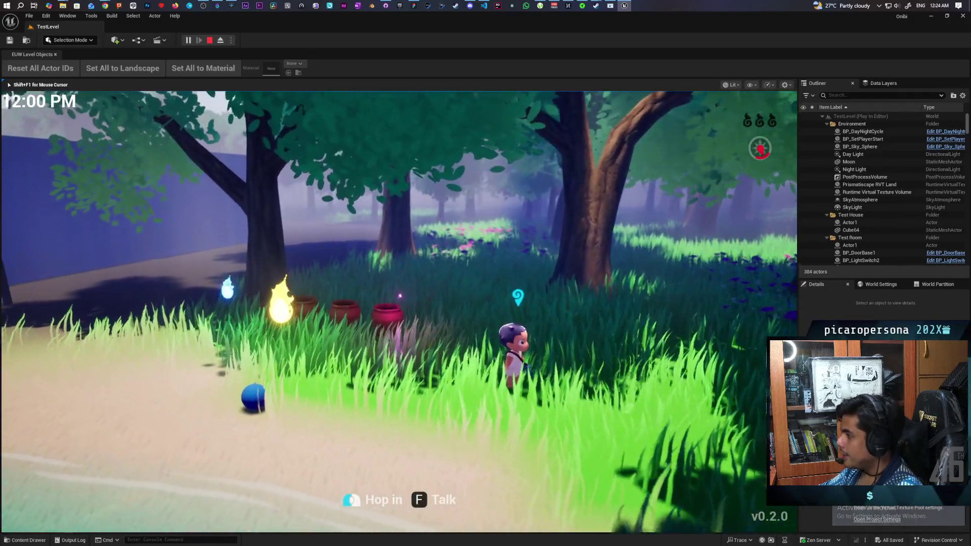
{"action": "key", "text": "s"}
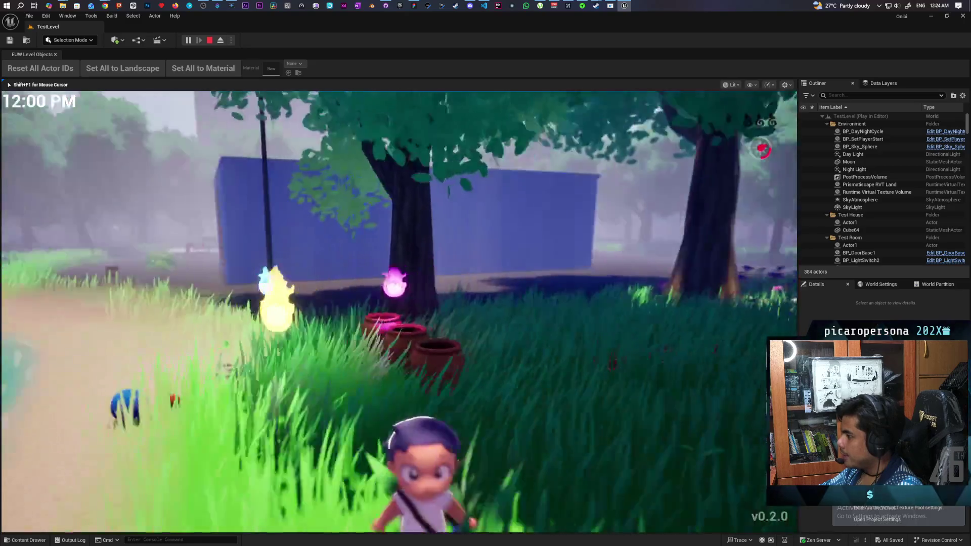
{"action": "key", "text": "a"}
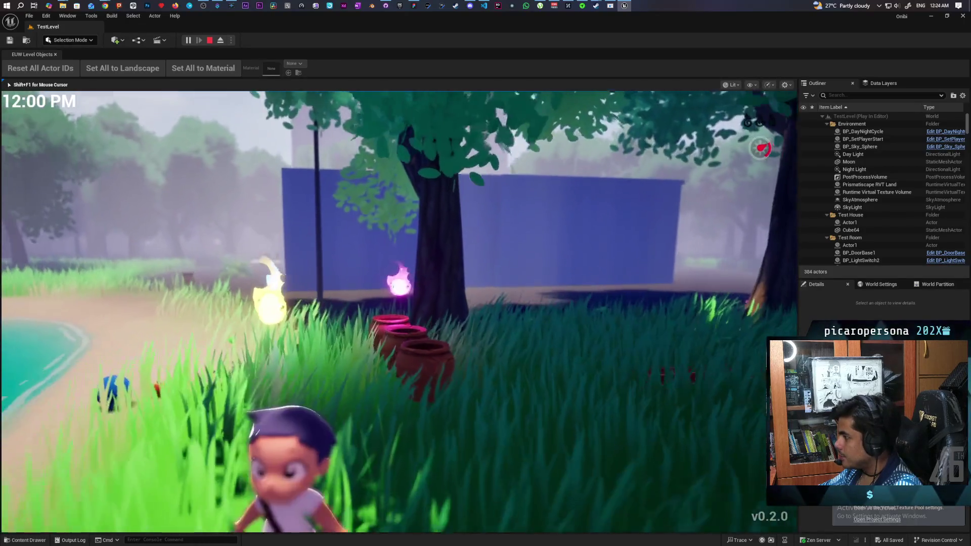
{"action": "key", "text": "w"}
{"action": "key", "text": "Escape"}
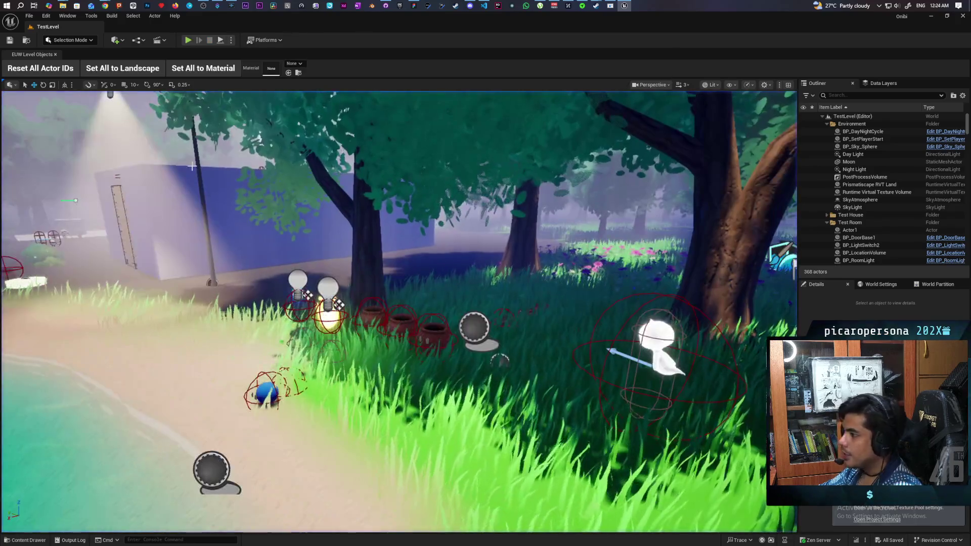
Open TestOpenWorld from Levels > Greyboxes in the Content Drawer, then select BP_SetPlayerStart.
{"action": "key", "text": "ctrl+space"}
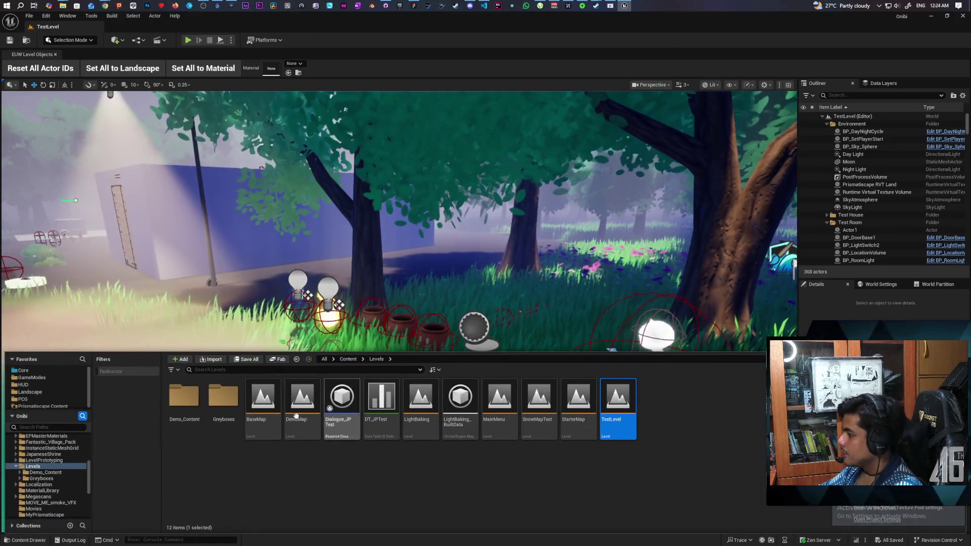
{"action": "double_click", "coordinate": [223, 398]}
{"action": "double_click", "coordinate": [498, 405]}
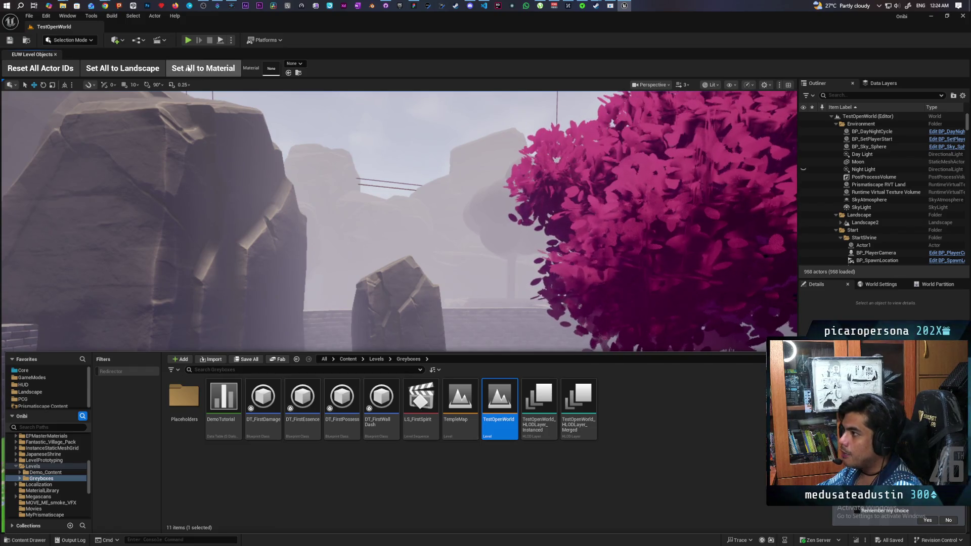
{"action": "left_click", "coordinate": [341, 172]}
{"action": "left_click", "coordinate": [872, 139]}
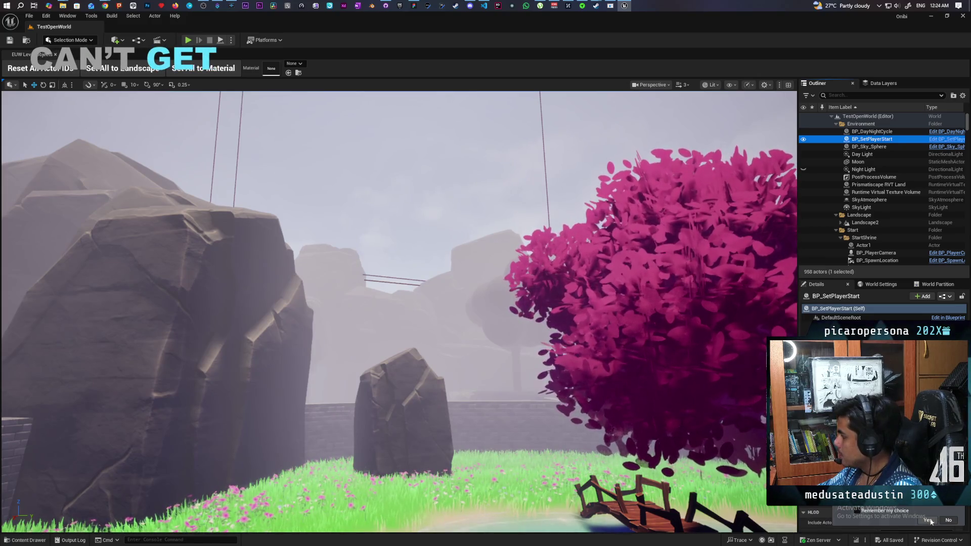
Dismiss the remember-my-choice notification and bring the FigJam Scam Game board forward.
{"action": "left_click", "coordinate": [948, 520]}
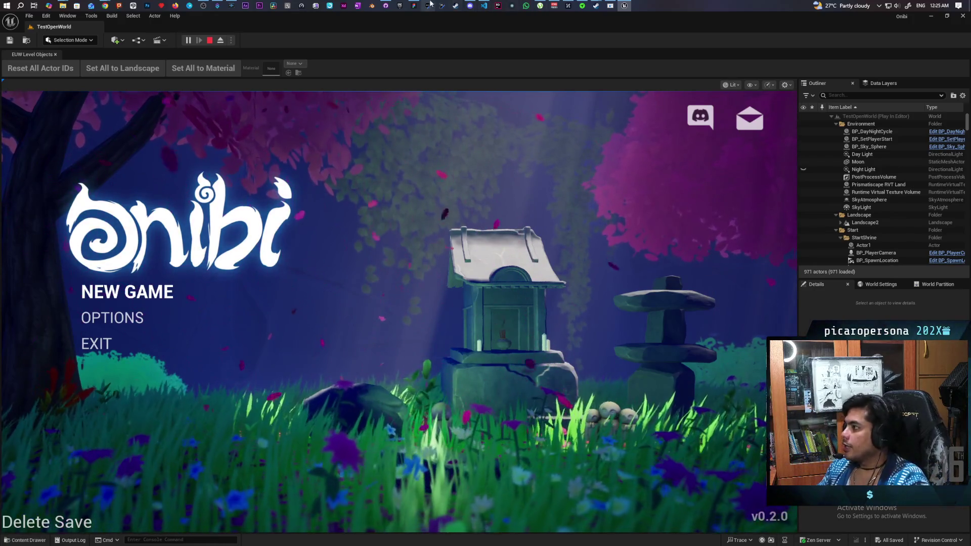
{"action": "left_click", "coordinate": [411, 5]}
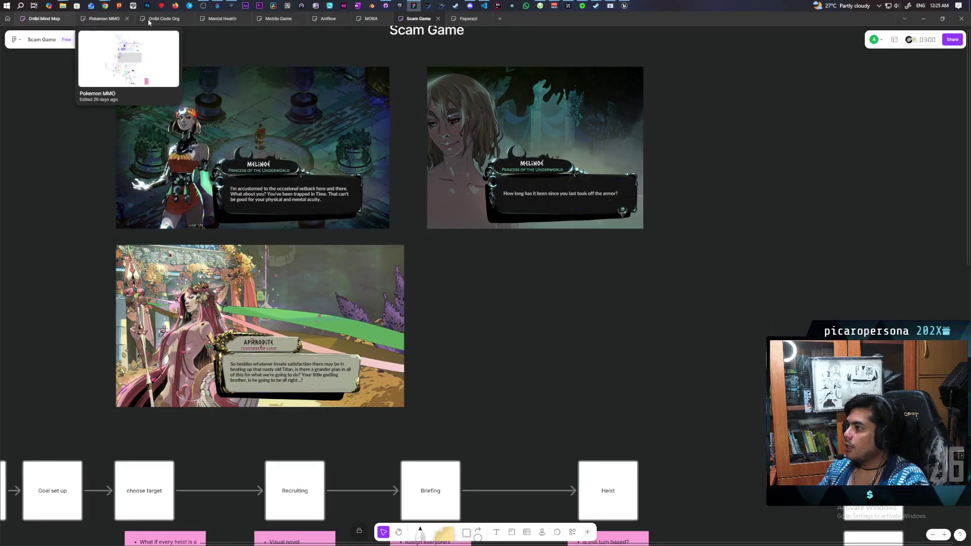
{"action": "left_click", "coordinate": [55, 19]}
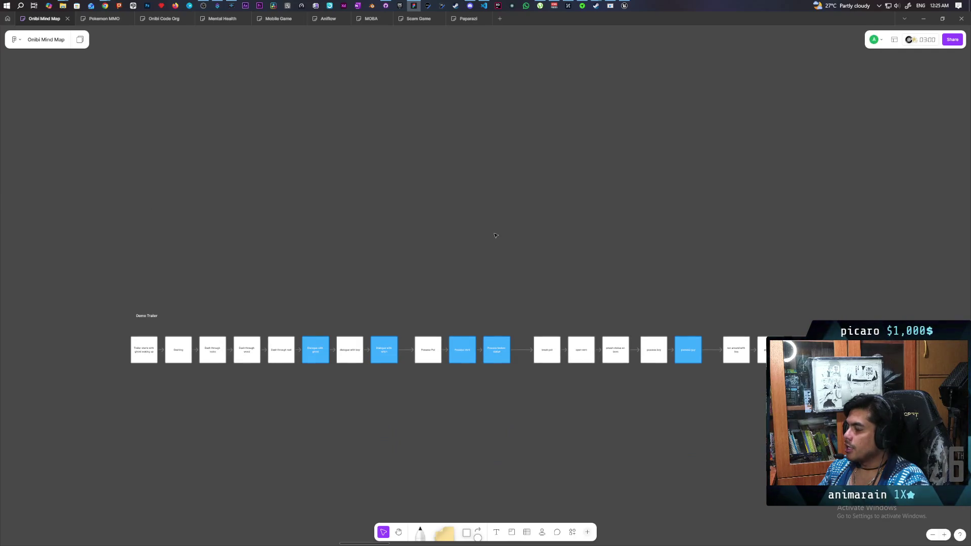
{"action": "scroll", "coordinate": [353, 178], "scroll_direction": "up", "scroll_amount": 10}
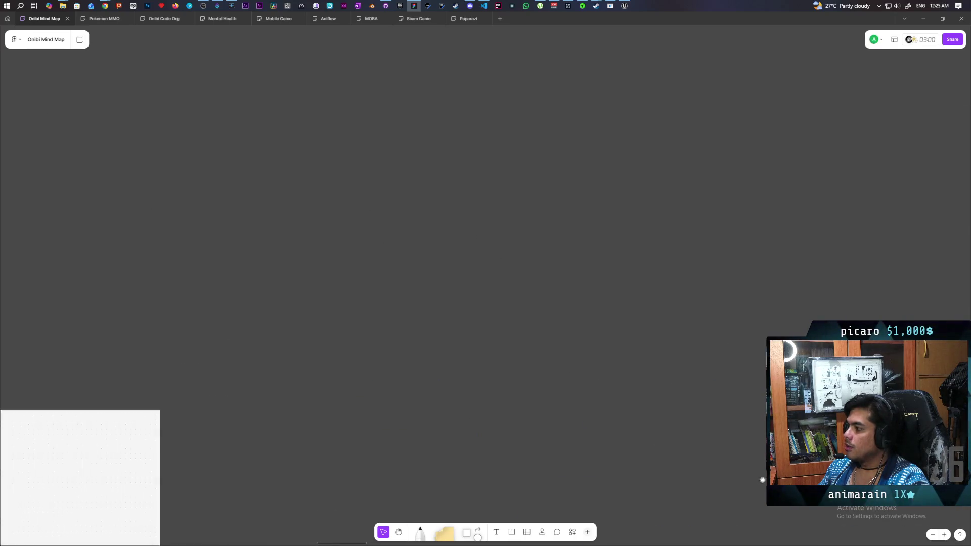
{"action": "scroll", "coordinate": [678, 493], "scroll_direction": "down", "scroll_amount": 5}
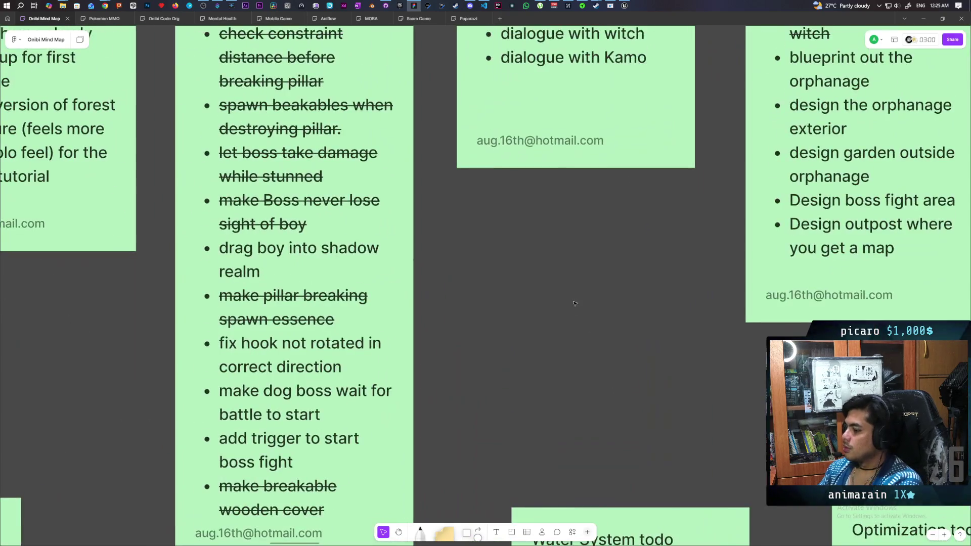
{"action": "scroll", "coordinate": [530, 244], "scroll_direction": "up", "scroll_amount": 3}
{"action": "scroll", "coordinate": [531, 244], "scroll_direction": "down", "scroll_amount": 3}
{"action": "scroll", "coordinate": [195, 79], "scroll_direction": "up", "scroll_amount": 3}
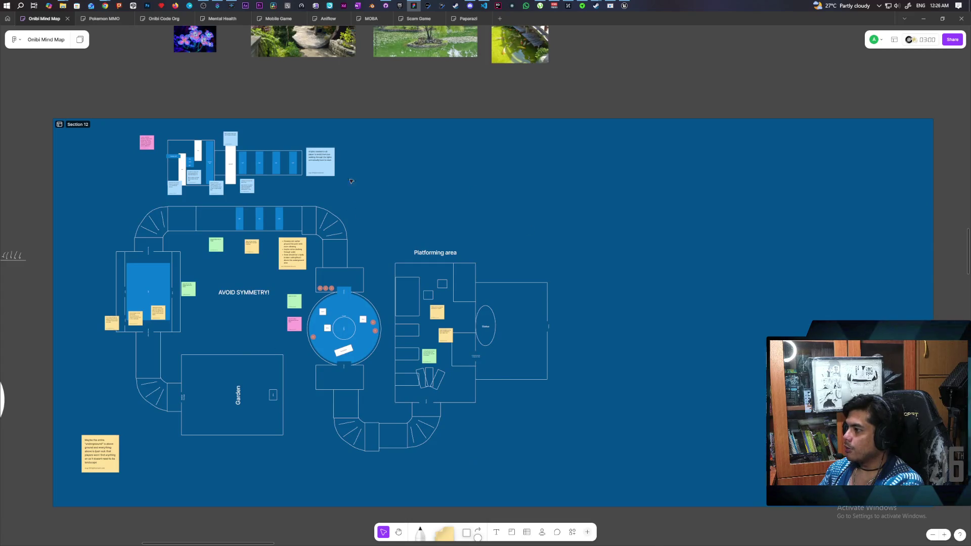
{"action": "left_click", "coordinate": [625, 5]}
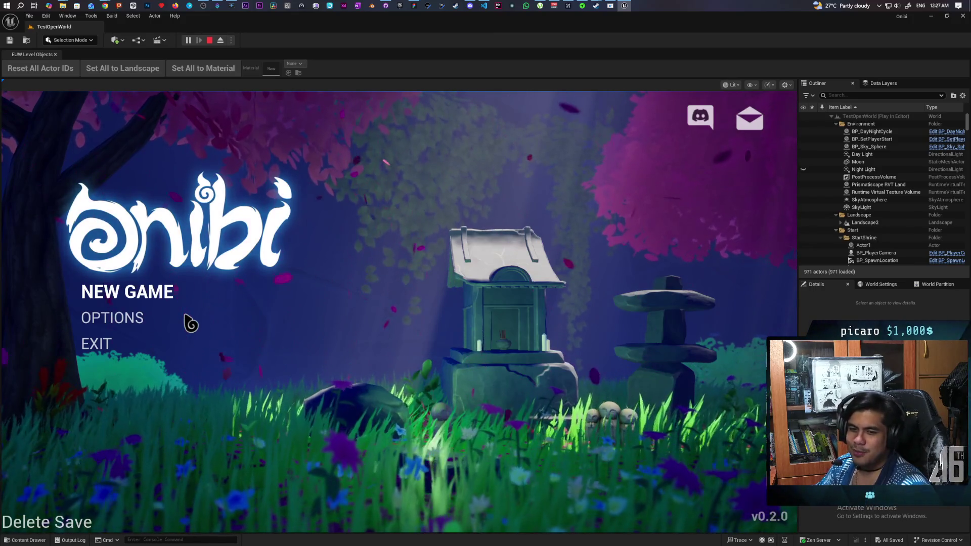
Switch to Discord and disconnect from the Lounge voice channel.
{"action": "left_click", "coordinate": [470, 6]}
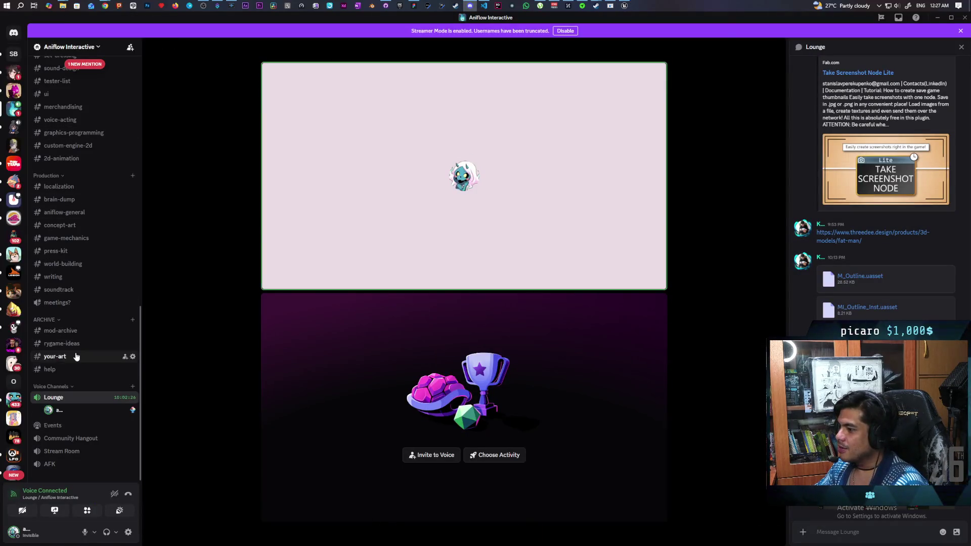
{"action": "scroll", "coordinate": [76, 304], "scroll_direction": "up", "scroll_amount": 4}
{"action": "scroll", "coordinate": [76, 329], "scroll_direction": "down", "scroll_amount": 4}
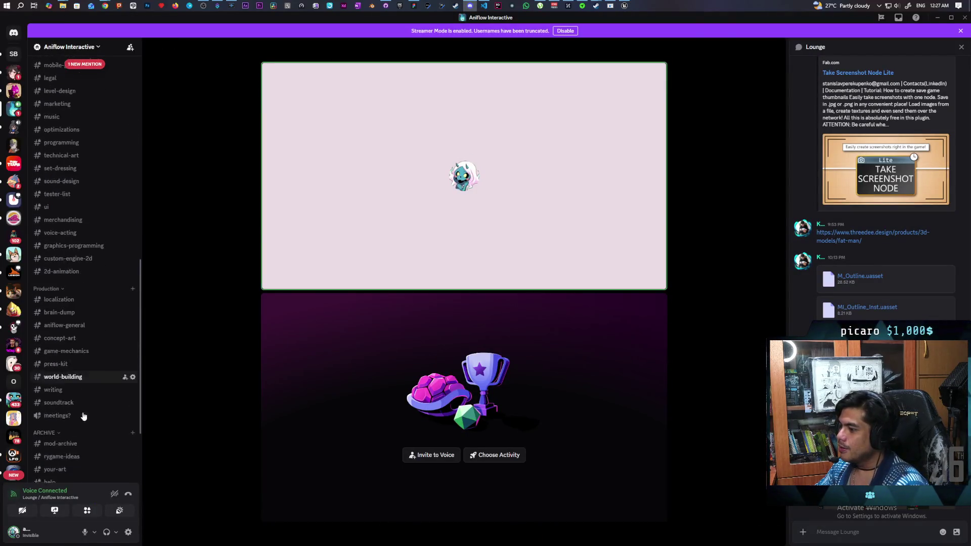
{"action": "left_click", "coordinate": [128, 495]}
Scroll up the channel list and open the #youtube-time text channel.
{"action": "scroll", "coordinate": [108, 358], "scroll_direction": "up", "scroll_amount": 8}
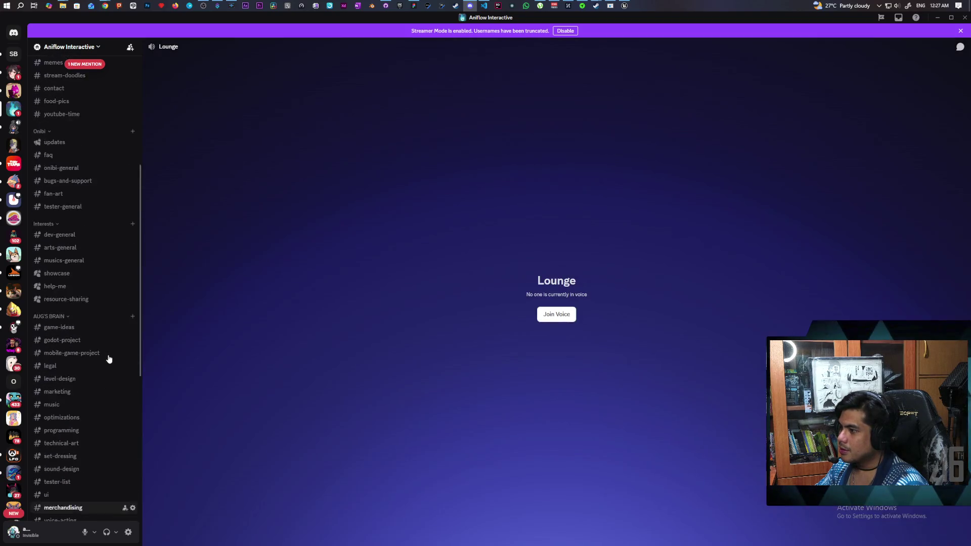
{"action": "scroll", "coordinate": [108, 354], "scroll_direction": "up", "scroll_amount": 5}
{"action": "scroll", "coordinate": [91, 299], "scroll_direction": "up", "scroll_amount": 4}
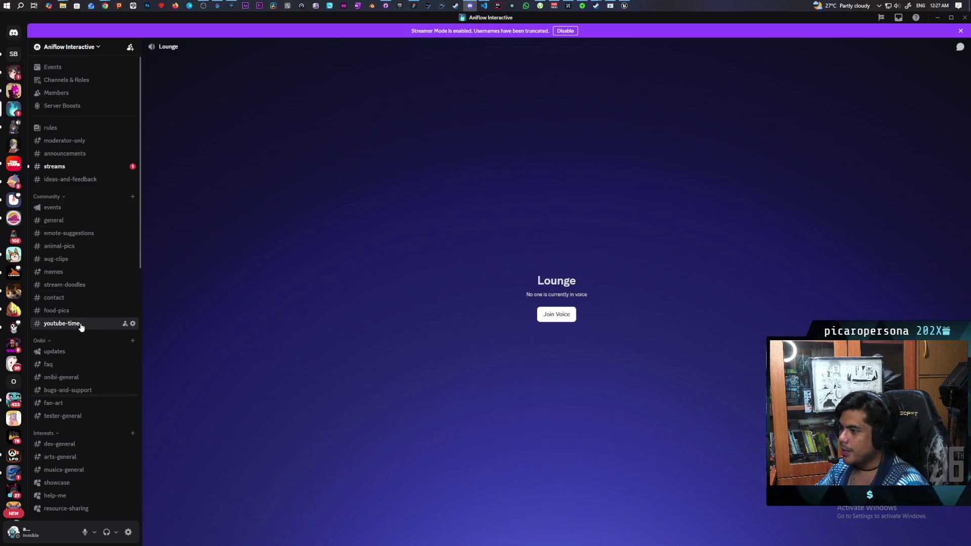
{"action": "left_click", "coordinate": [81, 327]}
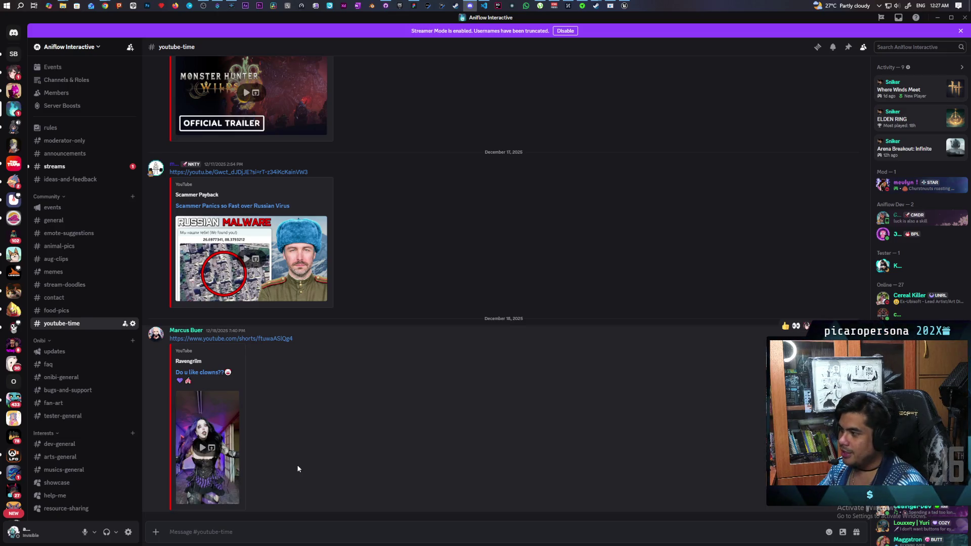
{"action": "scroll", "coordinate": [475, 362], "scroll_direction": "up", "scroll_amount": 6}
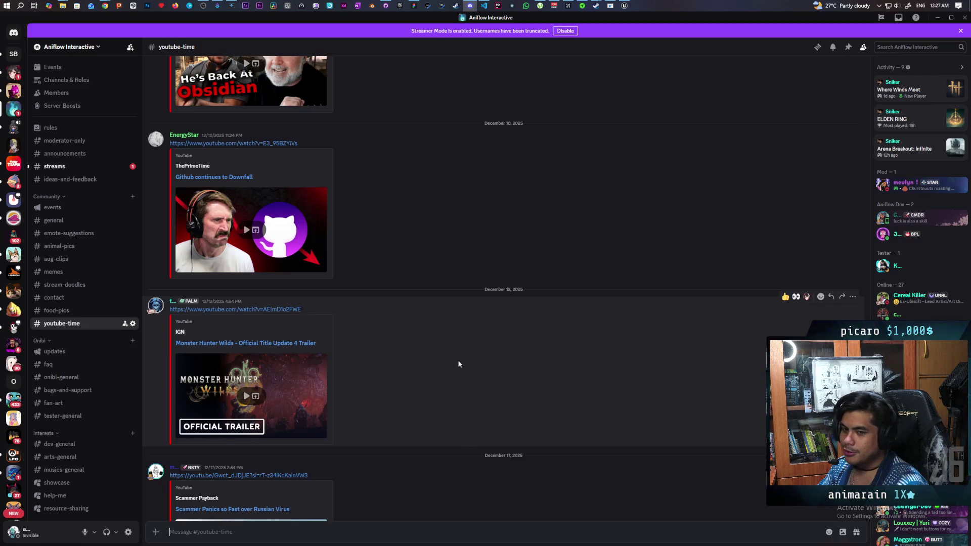
{"action": "scroll", "coordinate": [449, 365], "scroll_direction": "up", "scroll_amount": 6}
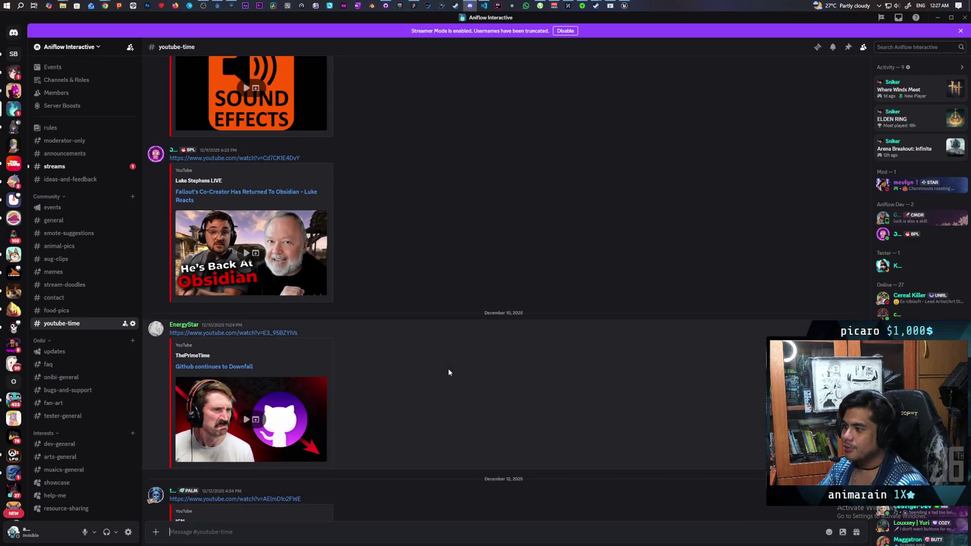
{"action": "scroll", "coordinate": [447, 369], "scroll_direction": "up", "scroll_amount": 1}
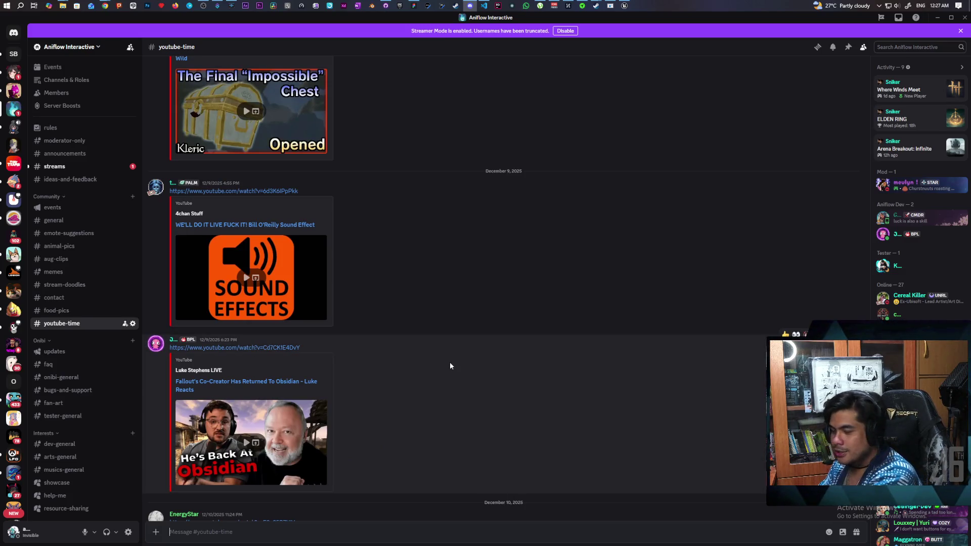
{"action": "scroll", "coordinate": [450, 364], "scroll_direction": "up", "scroll_amount": 5}
{"action": "scroll", "coordinate": [450, 362], "scroll_direction": "up", "scroll_amount": 4}
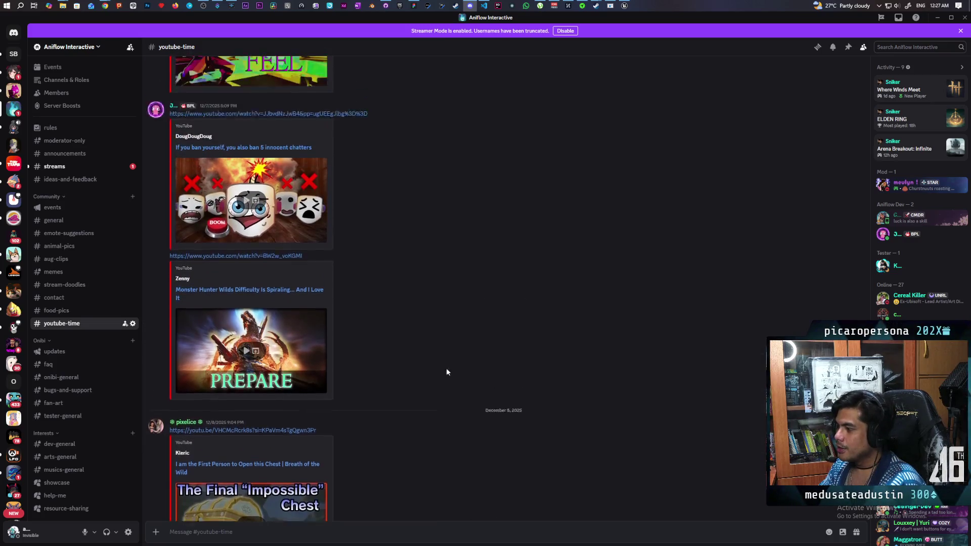
{"action": "scroll", "coordinate": [521, 318], "scroll_direction": "down", "scroll_amount": 2}
{"action": "scroll", "coordinate": [521, 319], "scroll_direction": "up", "scroll_amount": 4}
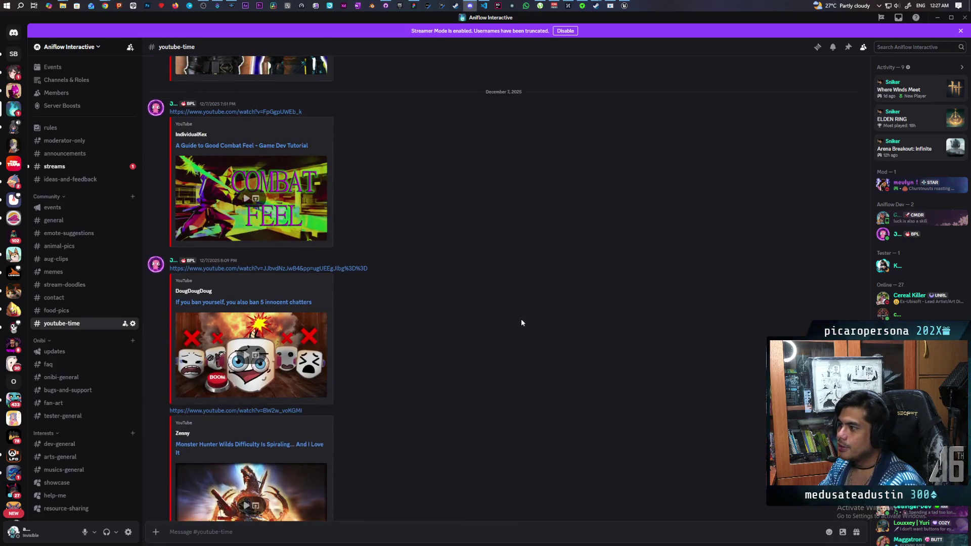
{"action": "scroll", "coordinate": [518, 337], "scroll_direction": "down", "scroll_amount": 1}
{"action": "scroll", "coordinate": [511, 364], "scroll_direction": "down", "scroll_amount": 15}
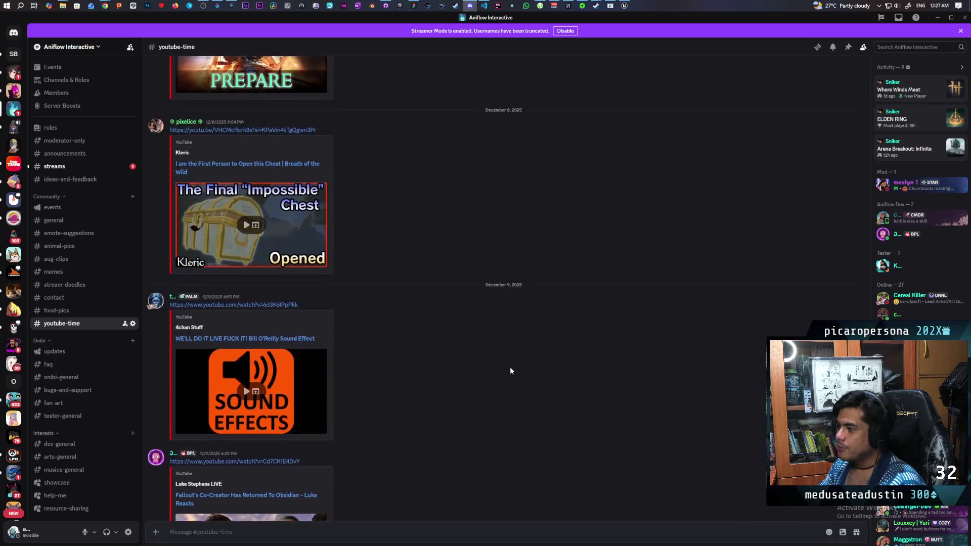
{"action": "scroll", "coordinate": [511, 369], "scroll_direction": "up", "scroll_amount": 4}
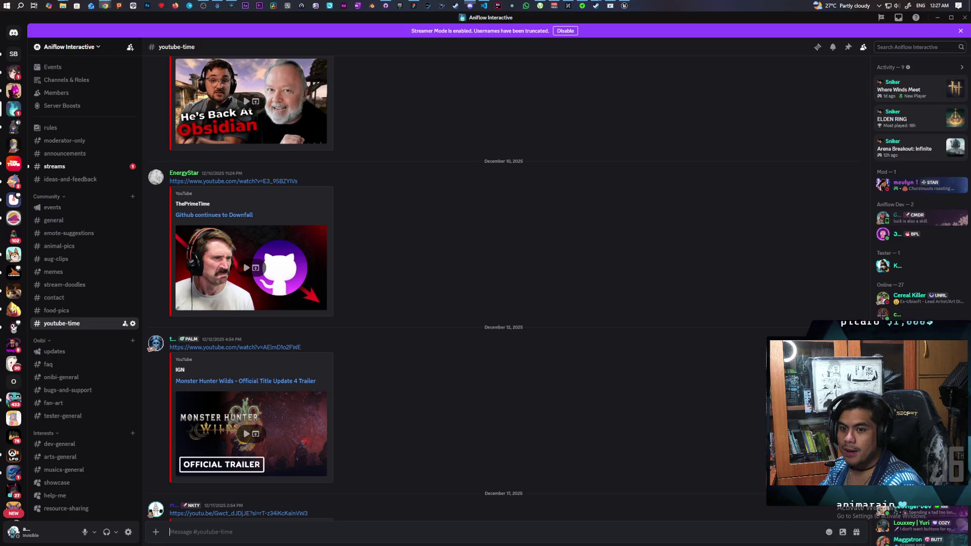
{"action": "mouse_move", "coordinate": [505, 498]}
{"action": "left_mouse_down"}
{"action": "mouse_move", "coordinate": [440, 535]}
{"action": "mouse_move", "coordinate": [278, 527]}
{"action": "left_mouse_up"}
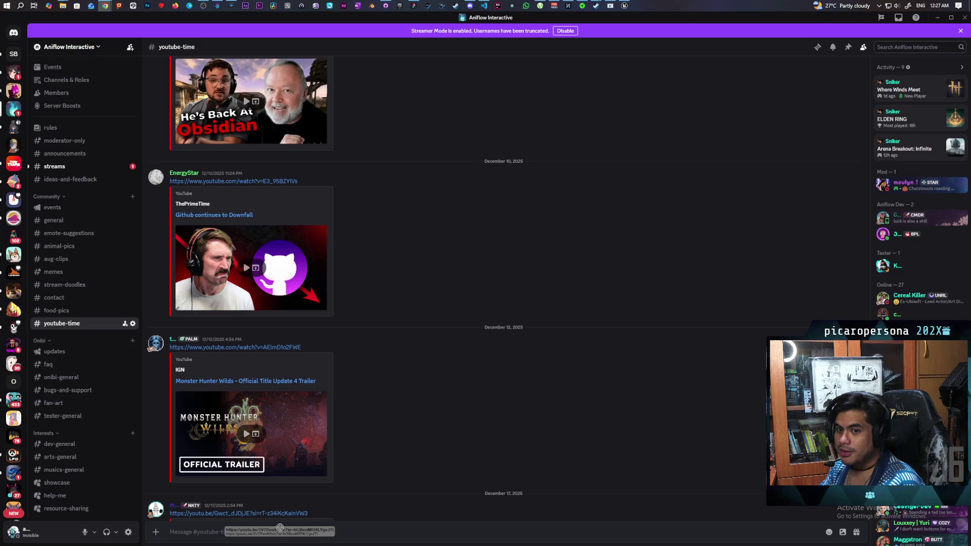
{"action": "left_click_drag", "start_coordinate": [281, 527], "coordinate": [316, 527]}
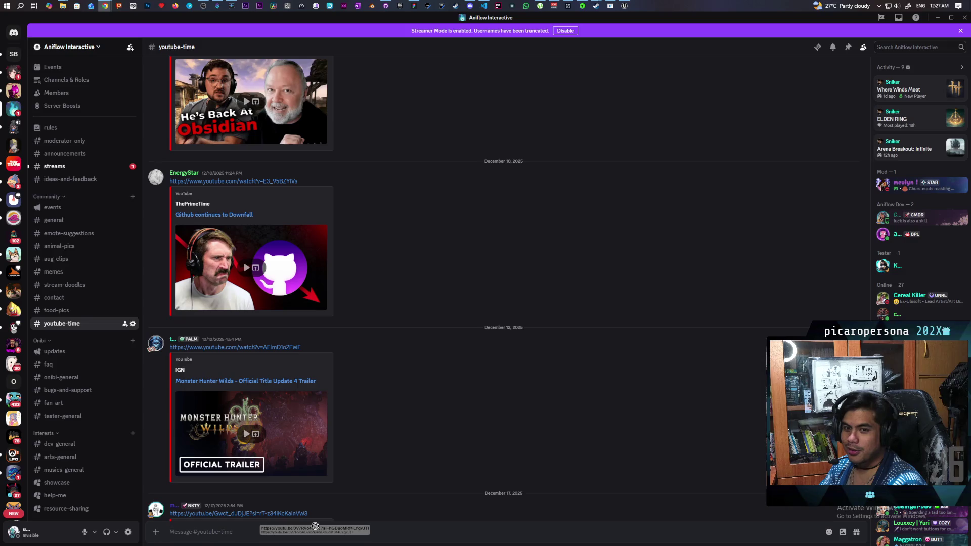
{"action": "left_click_drag", "start_coordinate": [315, 526], "coordinate": [316, 527]}
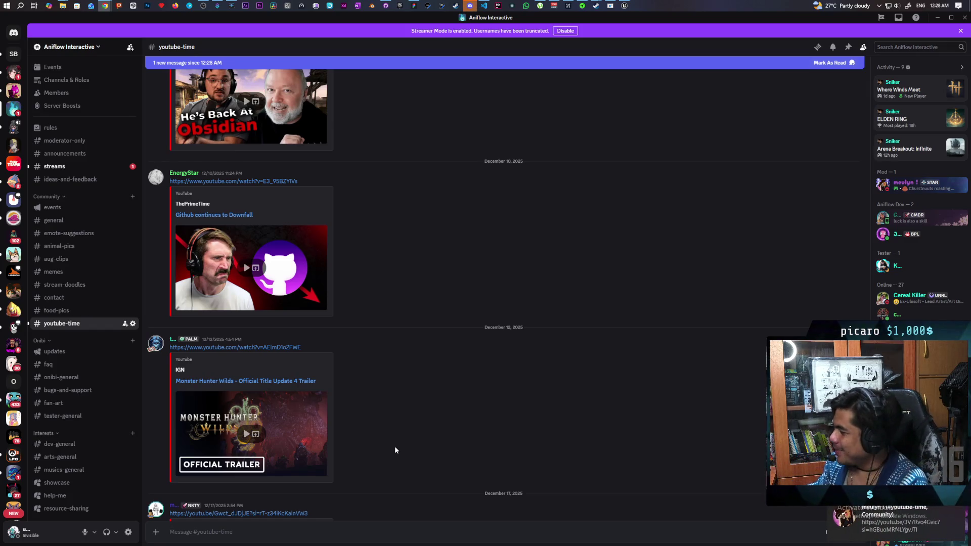
{"action": "scroll", "coordinate": [344, 330], "scroll_direction": "down", "scroll_amount": 10}
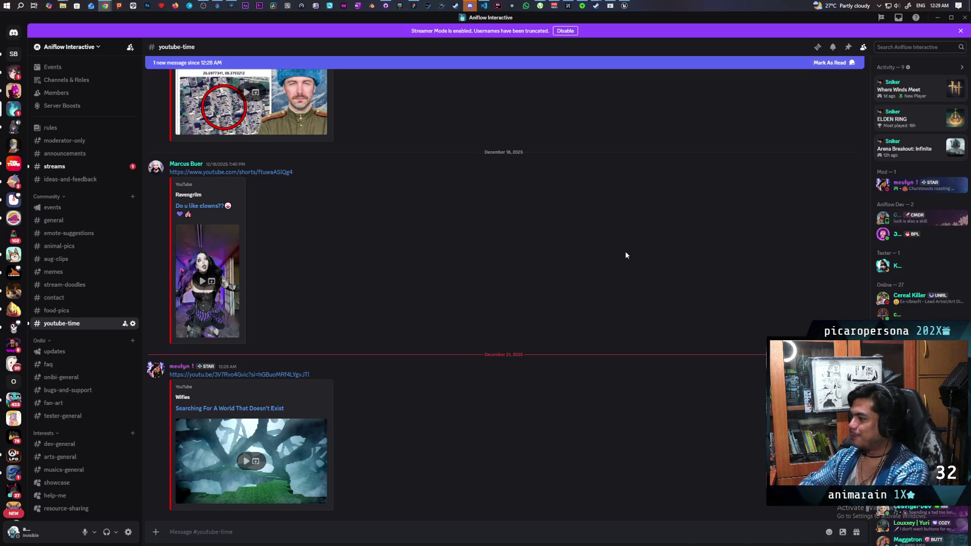
Return to the Unreal Editor showing the Onibi title menu.
{"action": "left_click", "coordinate": [625, 5]}
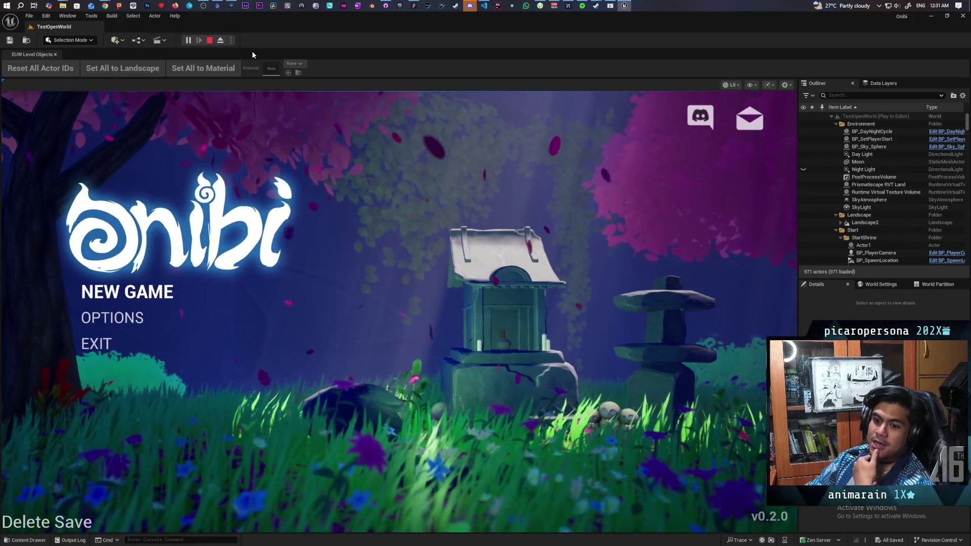
Stop the running Onibi playtest with the toolbar Stop button.
{"action": "left_click", "coordinate": [209, 42]}
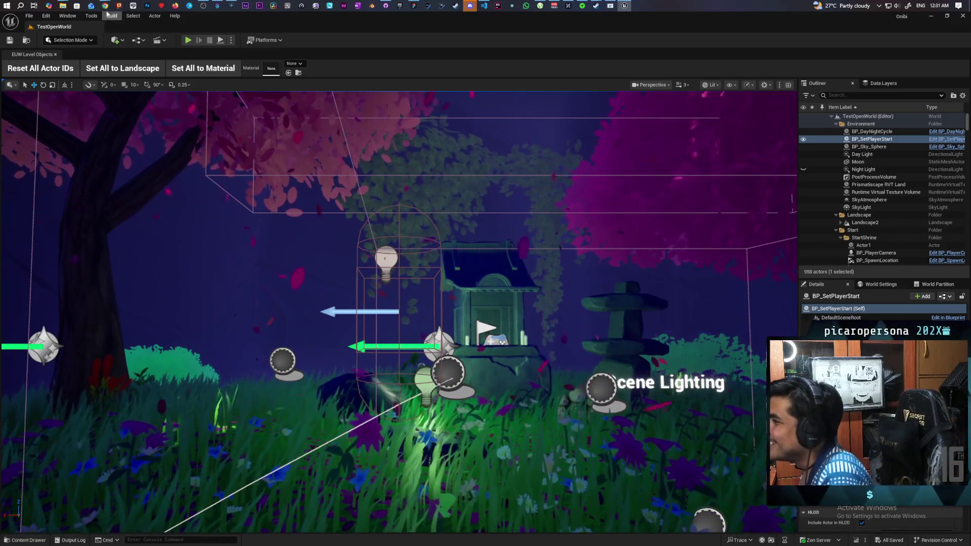
Bring the Twitch stream window forward and open its Software and Game Development category.
{"action": "mouse_move", "coordinate": [105, 5]}
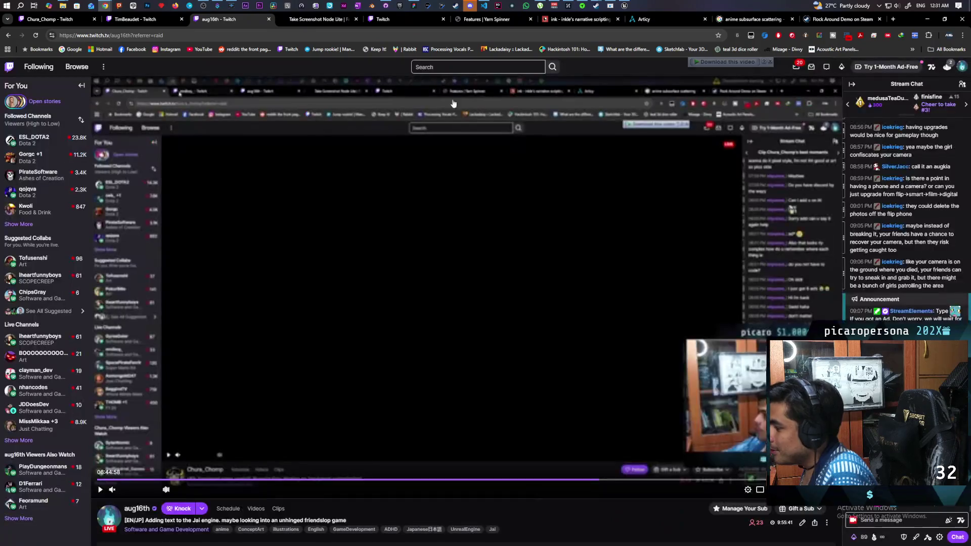
{"action": "left_click", "coordinate": [476, 46]}
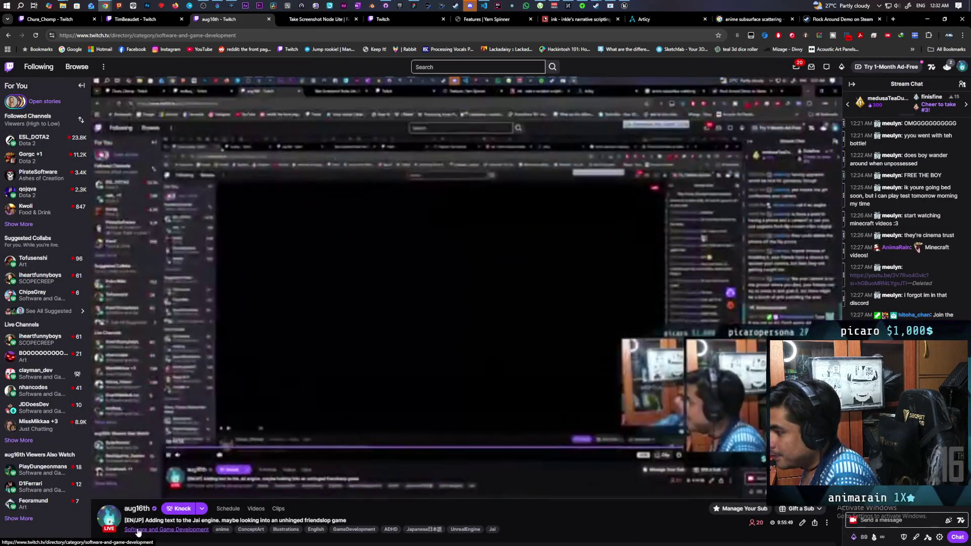
{"action": "left_click", "coordinate": [166, 530]}
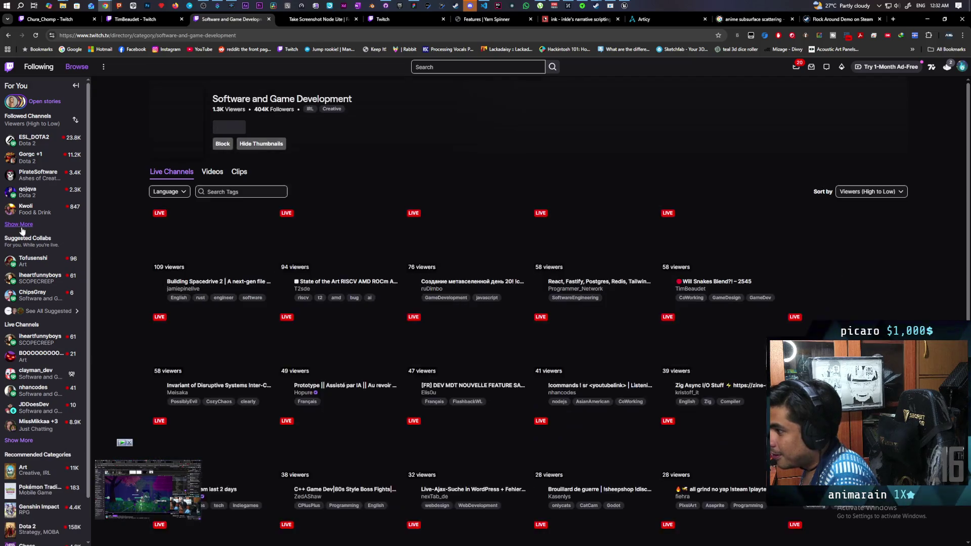
Expand the followed-channels sidebar fully and start browsing the category's live streams.
{"action": "left_click", "coordinate": [19, 224]}
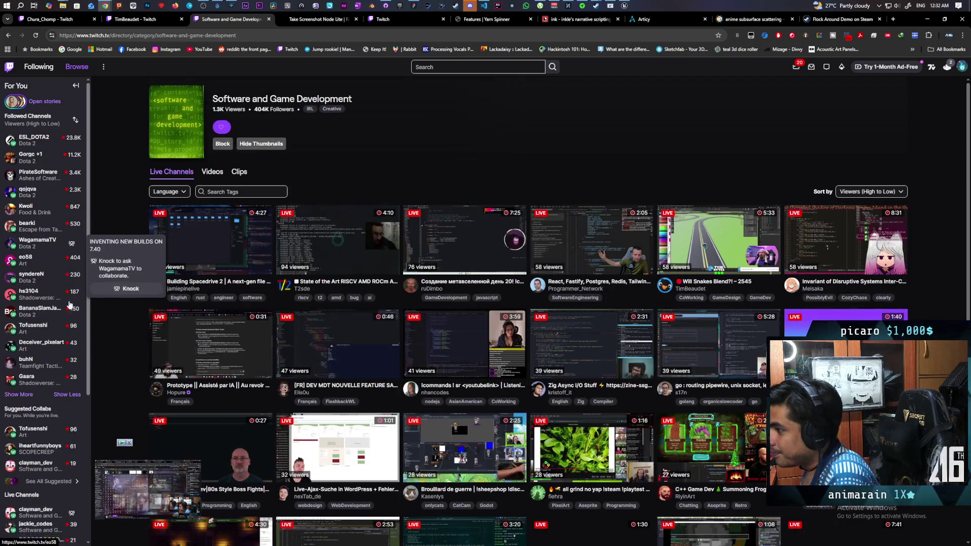
{"action": "left_click", "coordinate": [36, 394]}
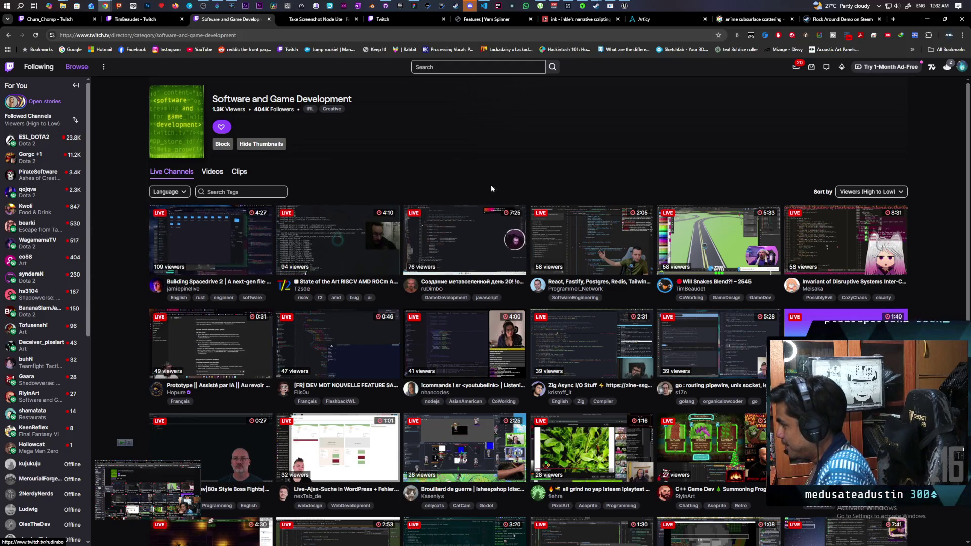
{"action": "scroll", "coordinate": [511, 178], "scroll_direction": "down", "scroll_amount": 1}
{"action": "scroll", "coordinate": [510, 175], "scroll_direction": "down", "scroll_amount": 1}
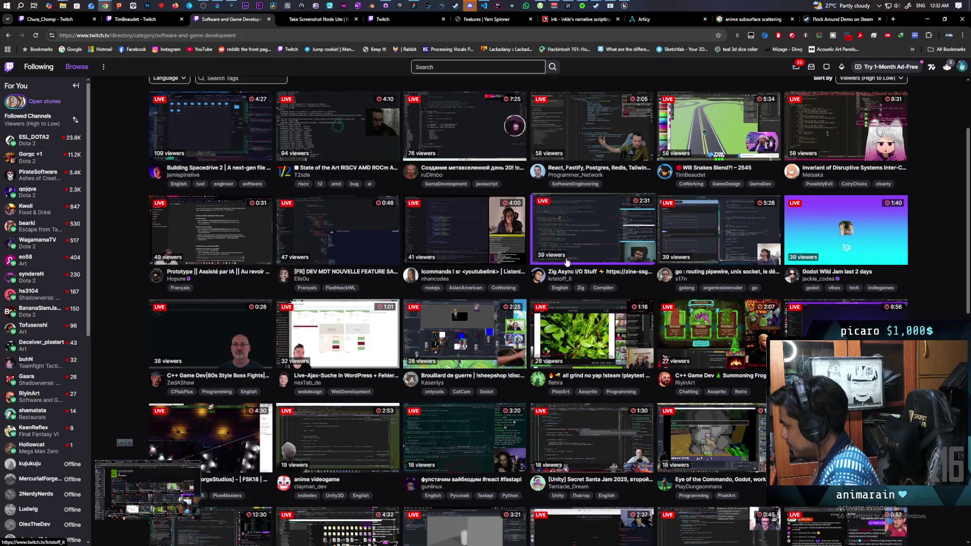
{"action": "scroll", "coordinate": [633, 252], "scroll_direction": "up", "scroll_amount": 1}
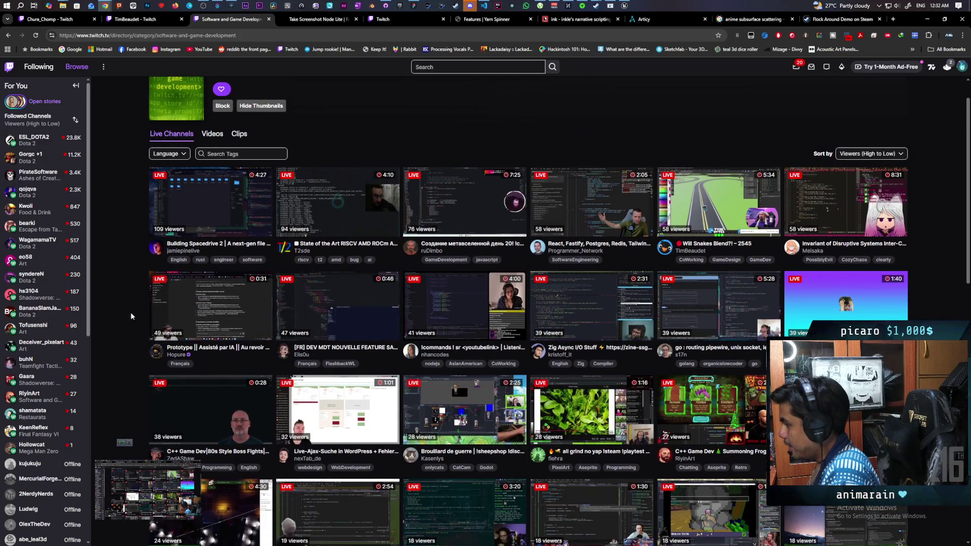
{"action": "scroll", "coordinate": [150, 317], "scroll_direction": "down", "scroll_amount": 3}
{"action": "scroll", "coordinate": [184, 317], "scroll_direction": "down", "scroll_amount": 2}
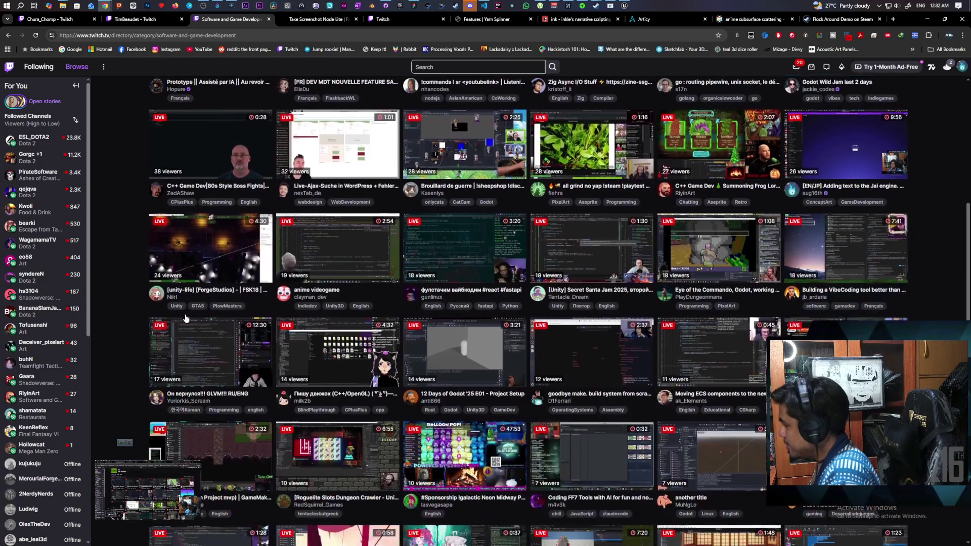
{"action": "scroll", "coordinate": [185, 317], "scroll_direction": "down", "scroll_amount": 1}
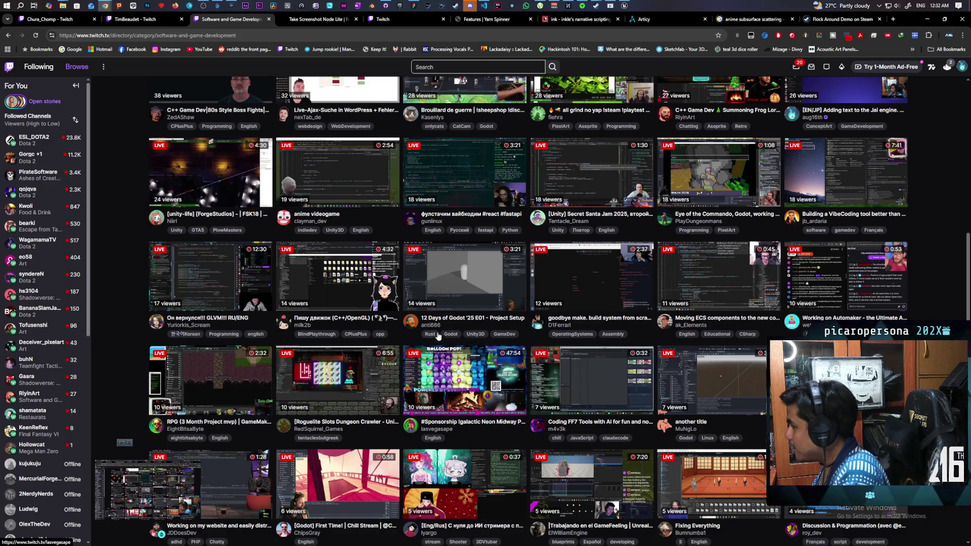
Scroll through the rest of the Software and Game Development live channels.
{"action": "scroll", "coordinate": [725, 317], "scroll_direction": "down", "scroll_amount": 3}
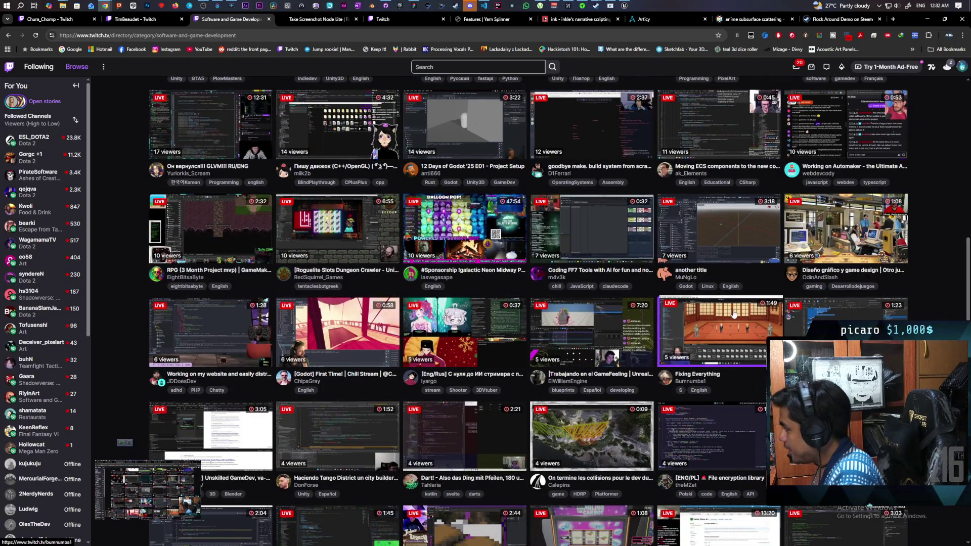
{"action": "scroll", "coordinate": [735, 304], "scroll_direction": "down", "scroll_amount": 2}
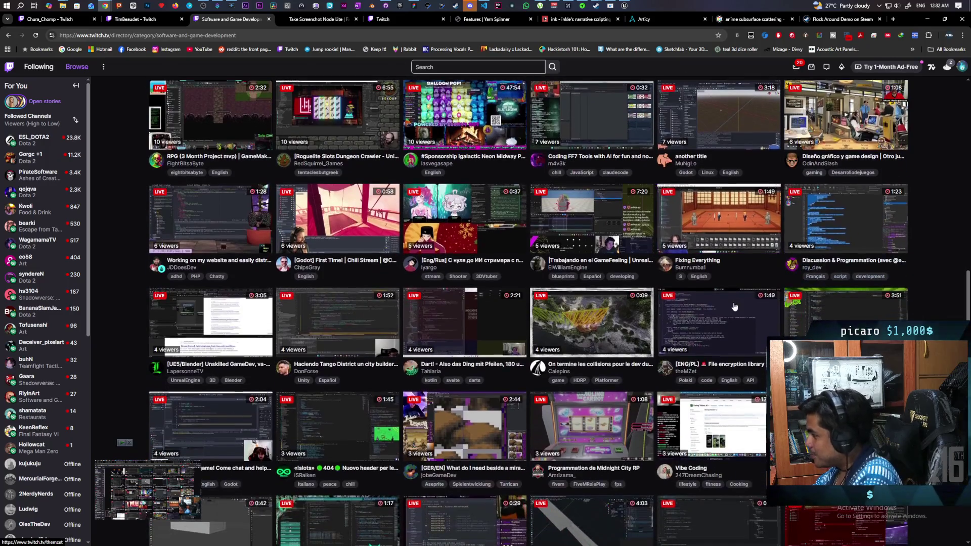
{"action": "scroll", "coordinate": [735, 307], "scroll_direction": "down", "scroll_amount": 1}
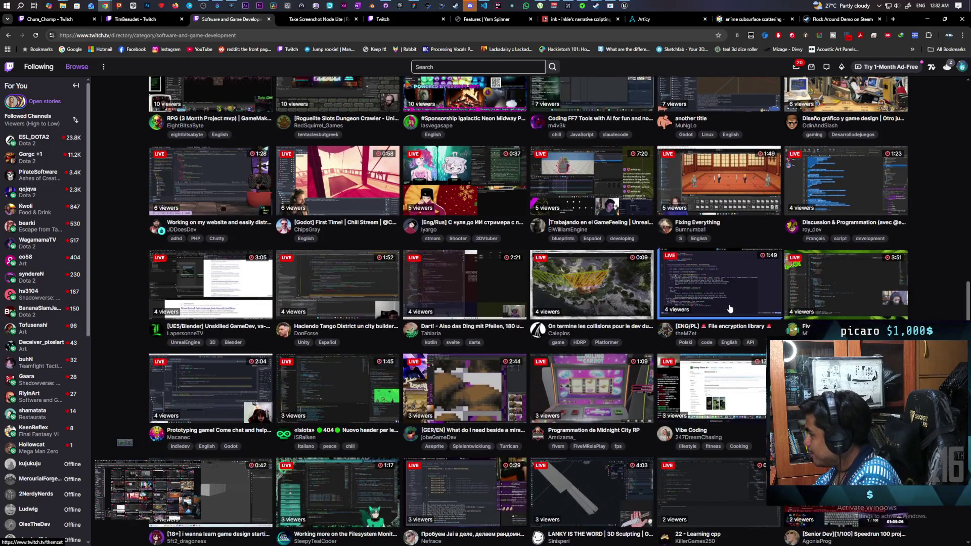
{"action": "scroll", "coordinate": [730, 308], "scroll_direction": "down", "scroll_amount": 3}
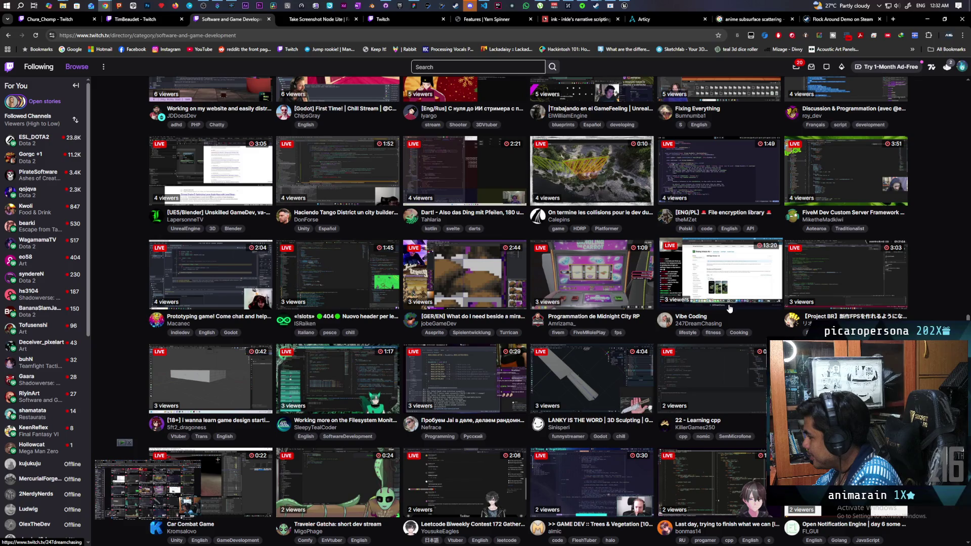
{"action": "scroll", "coordinate": [730, 308], "scroll_direction": "down", "scroll_amount": 3}
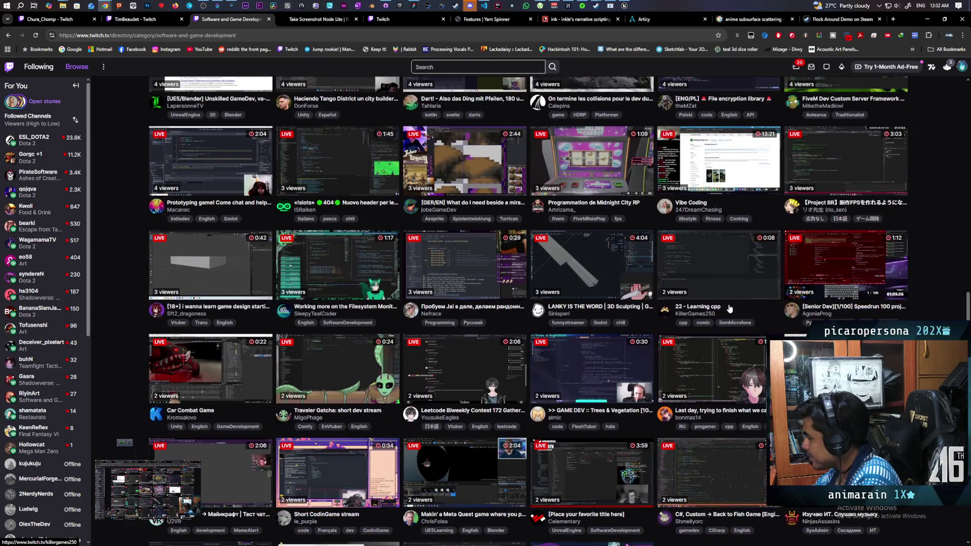
{"action": "scroll", "coordinate": [730, 308], "scroll_direction": "down", "scroll_amount": 1}
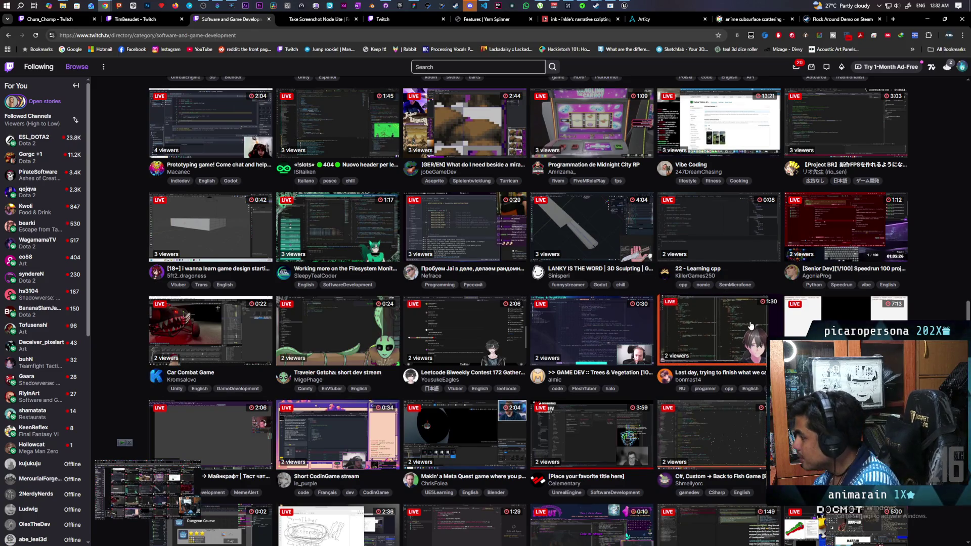
{"action": "scroll", "coordinate": [643, 293], "scroll_direction": "up", "scroll_amount": 7}
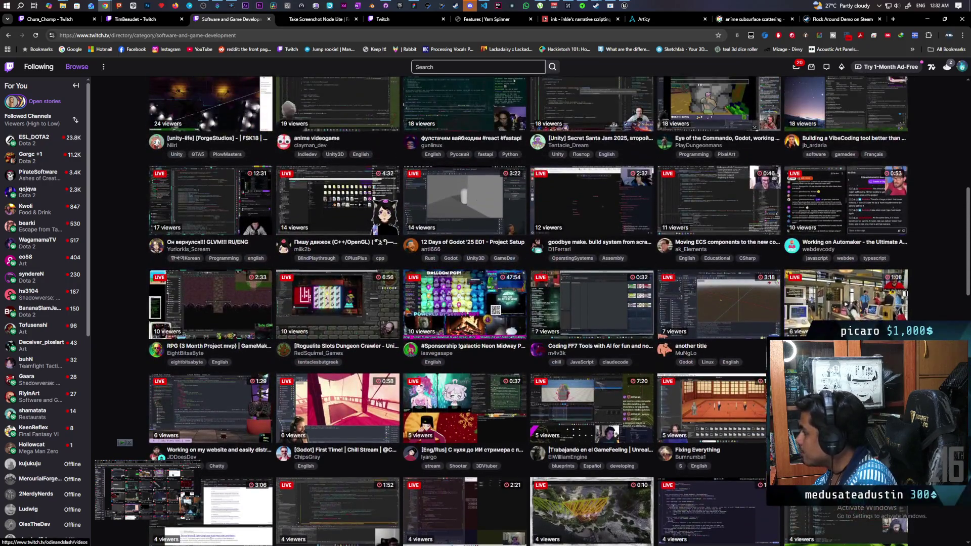
{"action": "scroll", "coordinate": [586, 385], "scroll_direction": "up", "scroll_amount": 3}
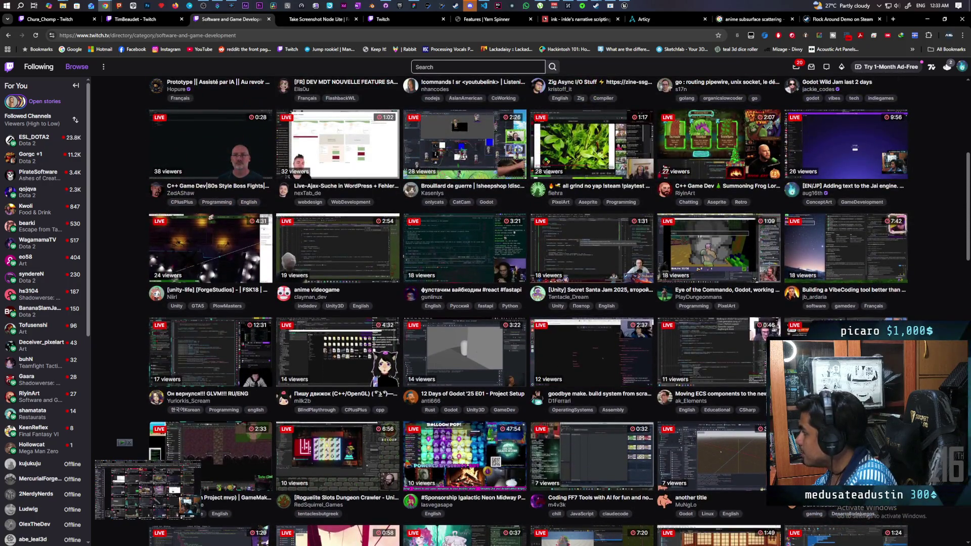
{"action": "scroll", "coordinate": [592, 354], "scroll_direction": "up", "scroll_amount": 2}
{"action": "scroll", "coordinate": [47, 387], "scroll_direction": "down", "scroll_amount": 4}
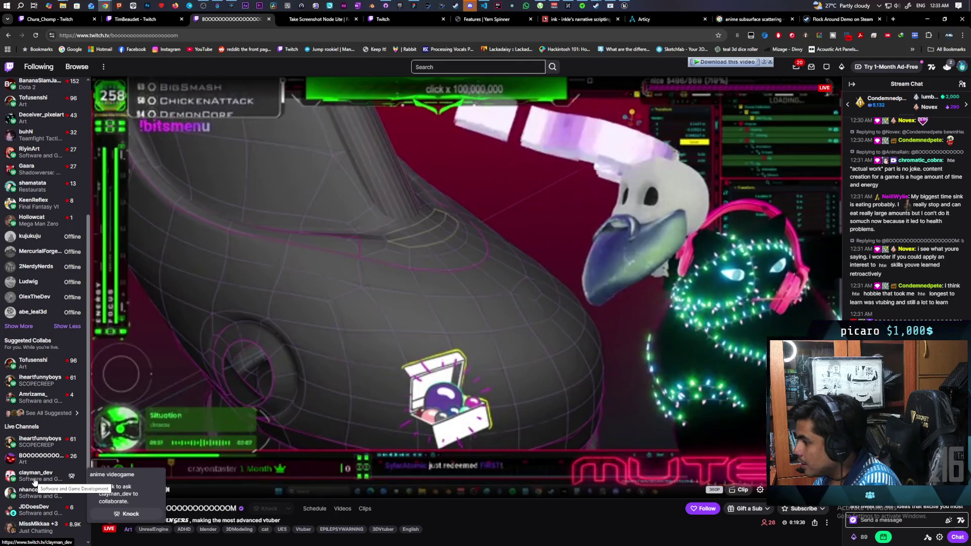
View the SCOPECREEP playtesting and anime game development streams, then return to Software and Game Development.
{"action": "left_click", "coordinate": [42, 445]}
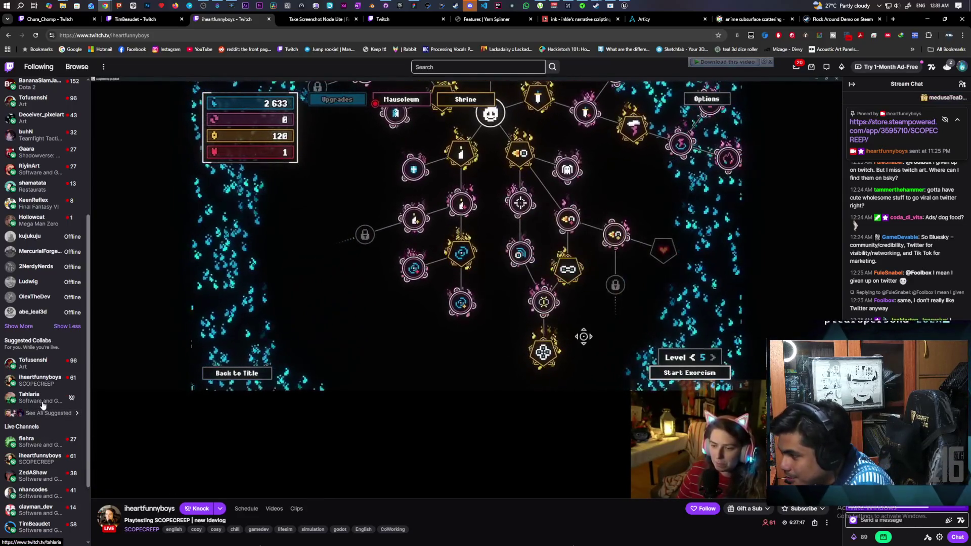
{"action": "left_click", "coordinate": [45, 511]}
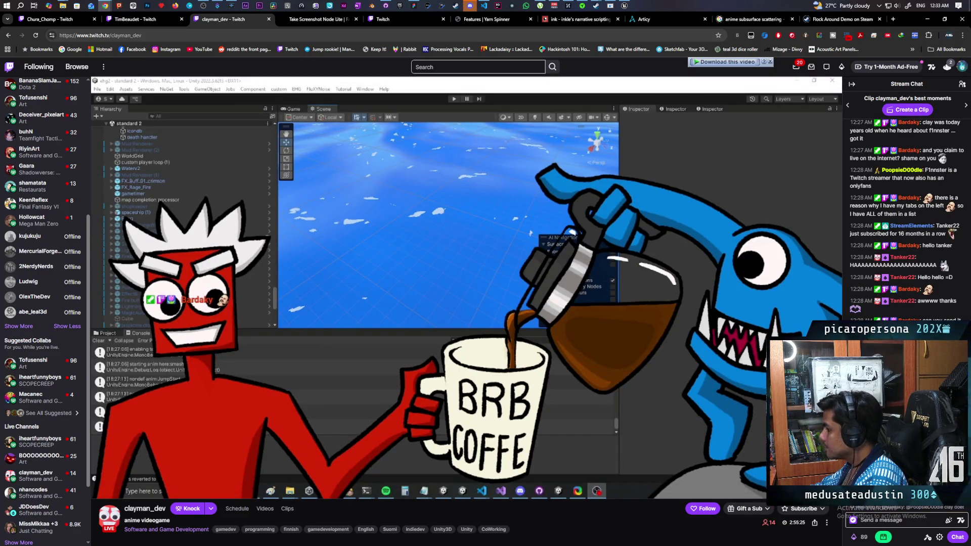
{"action": "mouse_move", "coordinate": [348, 406]}
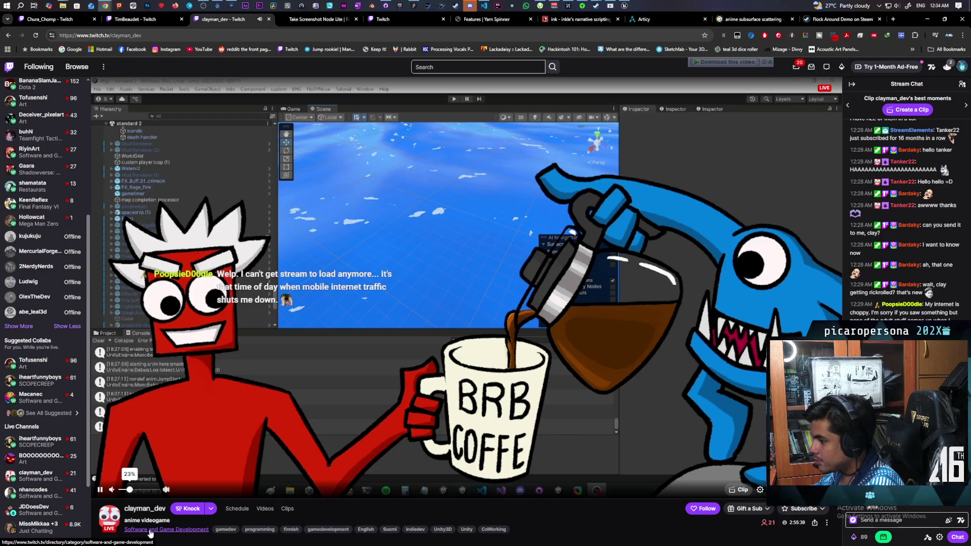
{"action": "left_click", "coordinate": [150, 530]}
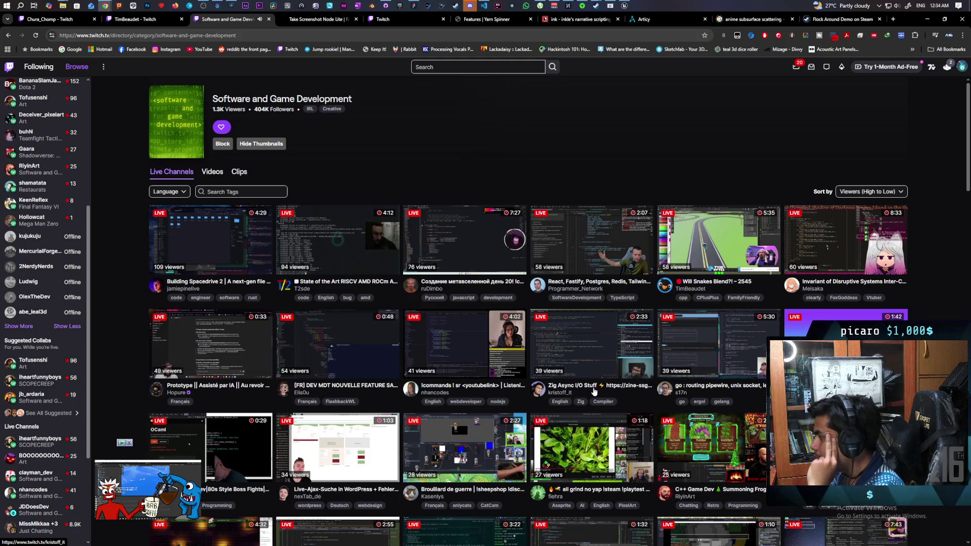
Scroll down the category's live streams toward the Blender vtuber channel in the sidebar.
{"action": "scroll", "coordinate": [479, 351], "scroll_direction": "down", "scroll_amount": 2}
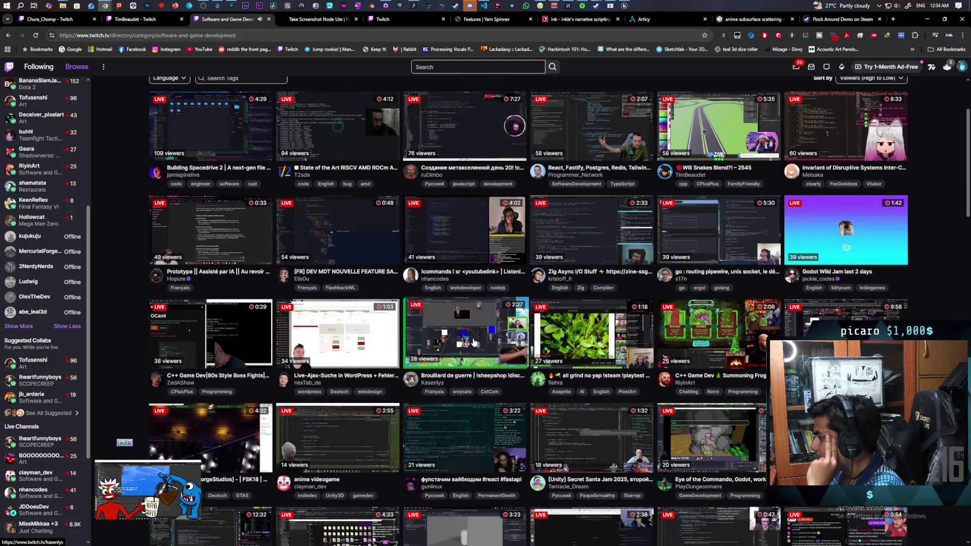
{"action": "scroll", "coordinate": [474, 344], "scroll_direction": "down", "scroll_amount": 1}
{"action": "scroll", "coordinate": [474, 343], "scroll_direction": "down", "scroll_amount": 1}
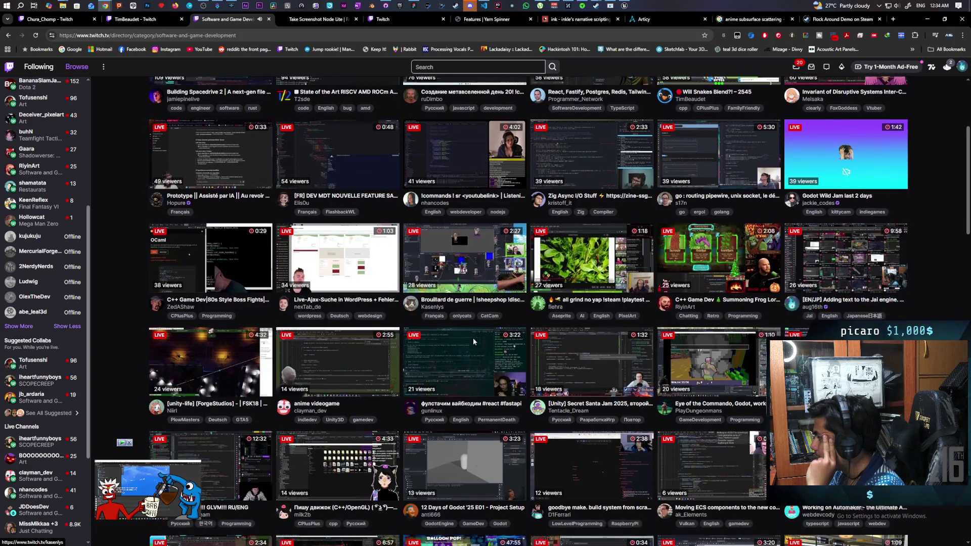
{"action": "mouse_move", "coordinate": [144, 490]}
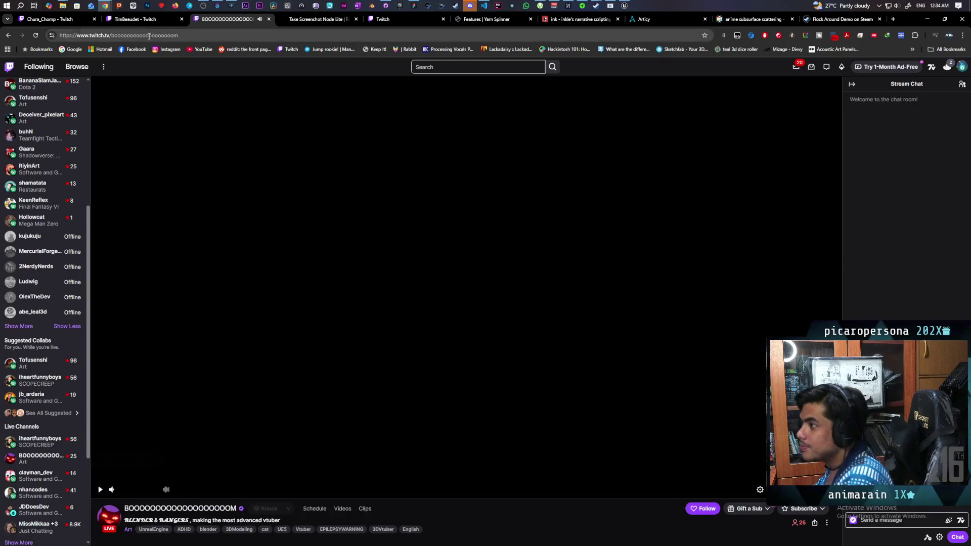
{"action": "double_click", "coordinate": [151, 36]}
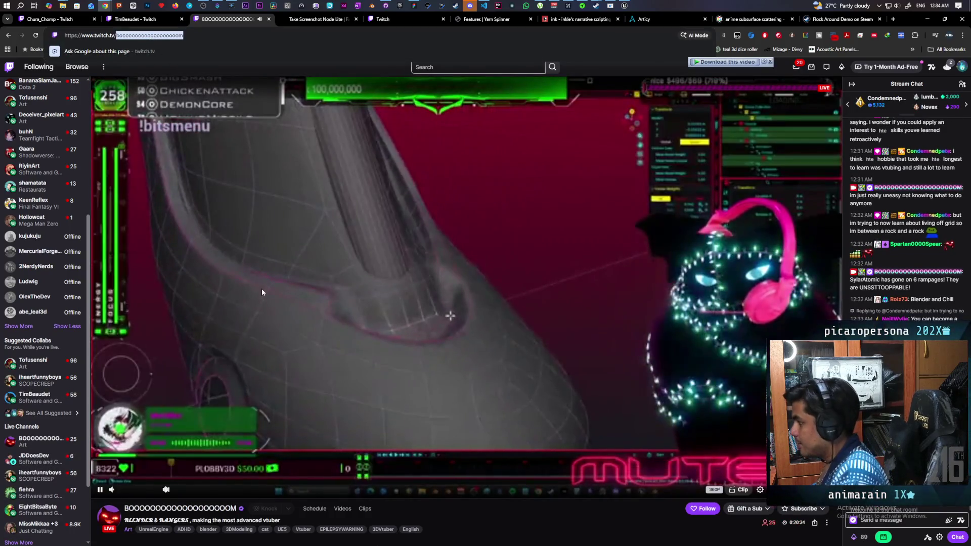
{"action": "left_click", "coordinate": [263, 290]}
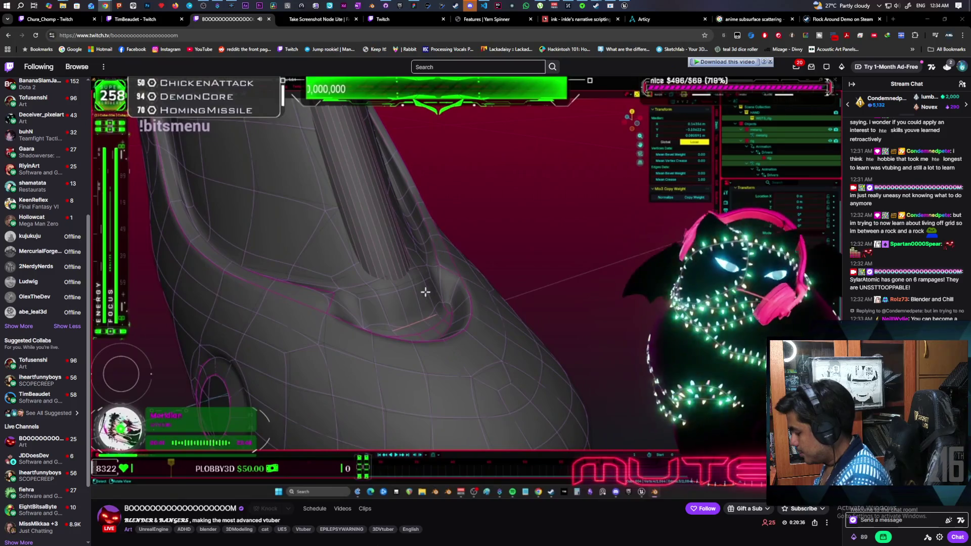